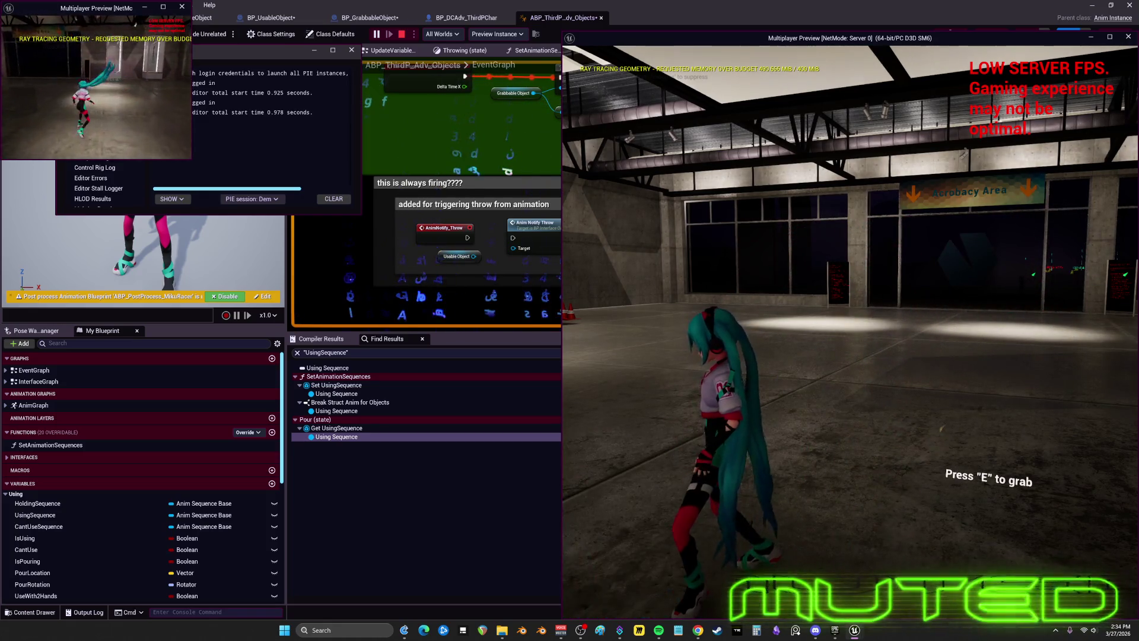
- Walk the character around the garage, then stop the multiplayer play session
key("w")
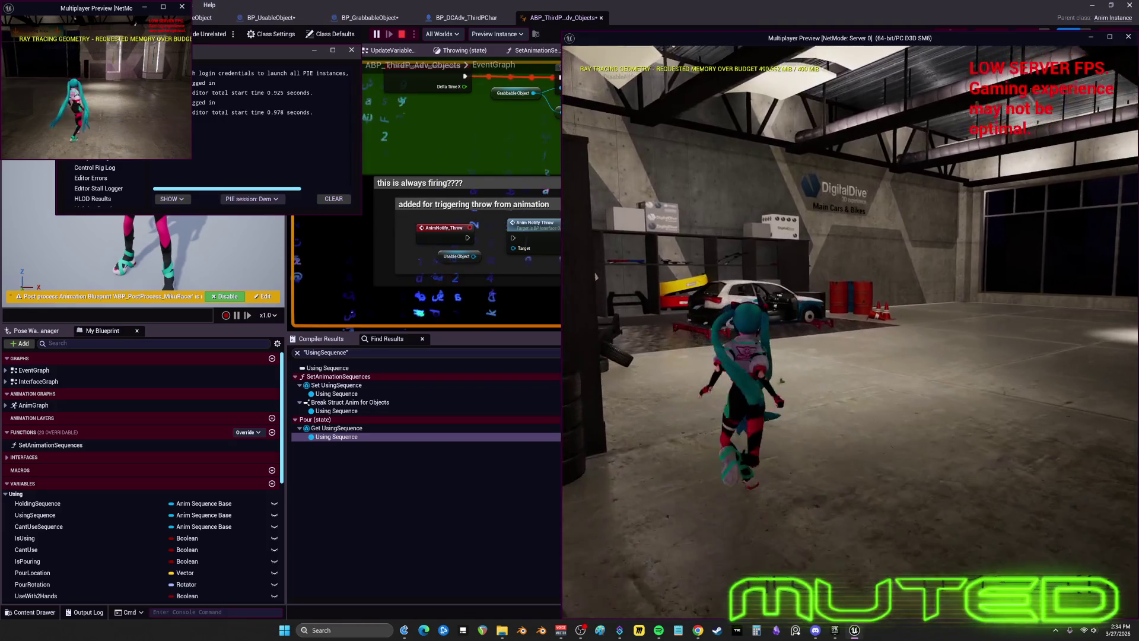
key("w")
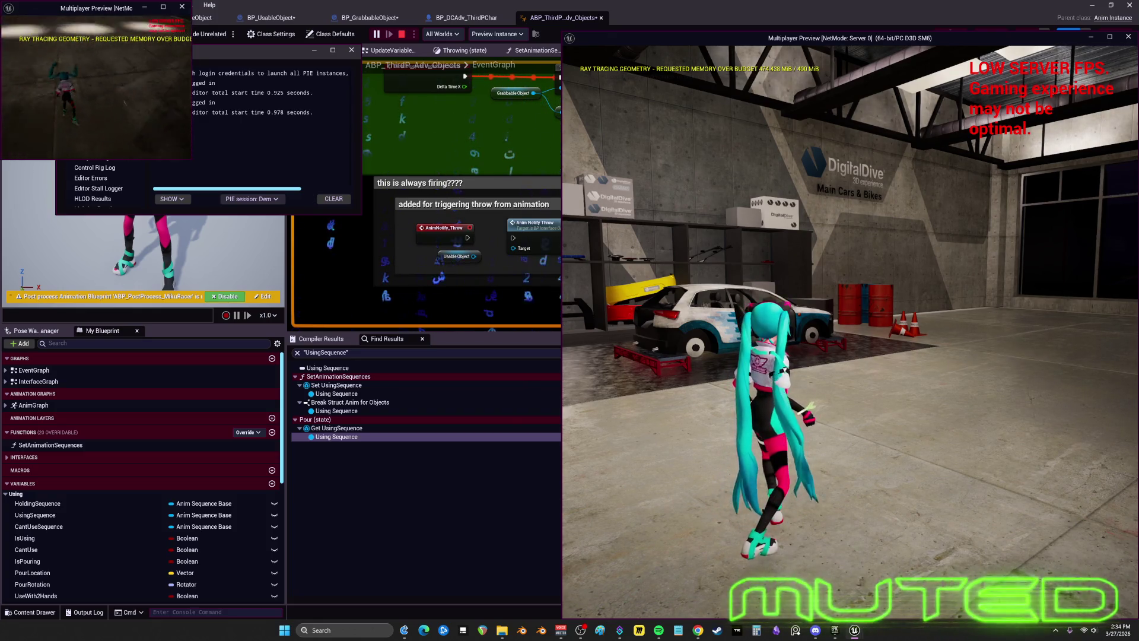
key("Escape")
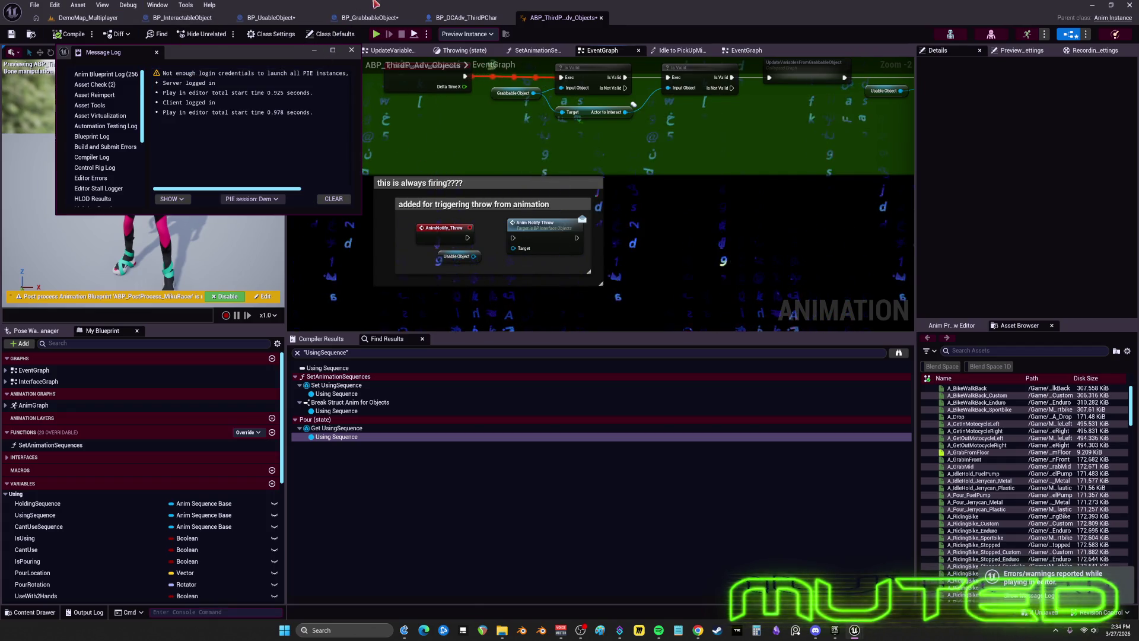
- Switch to BP_UsableObject's event graph with the message log dismissed
left_click(271, 18)
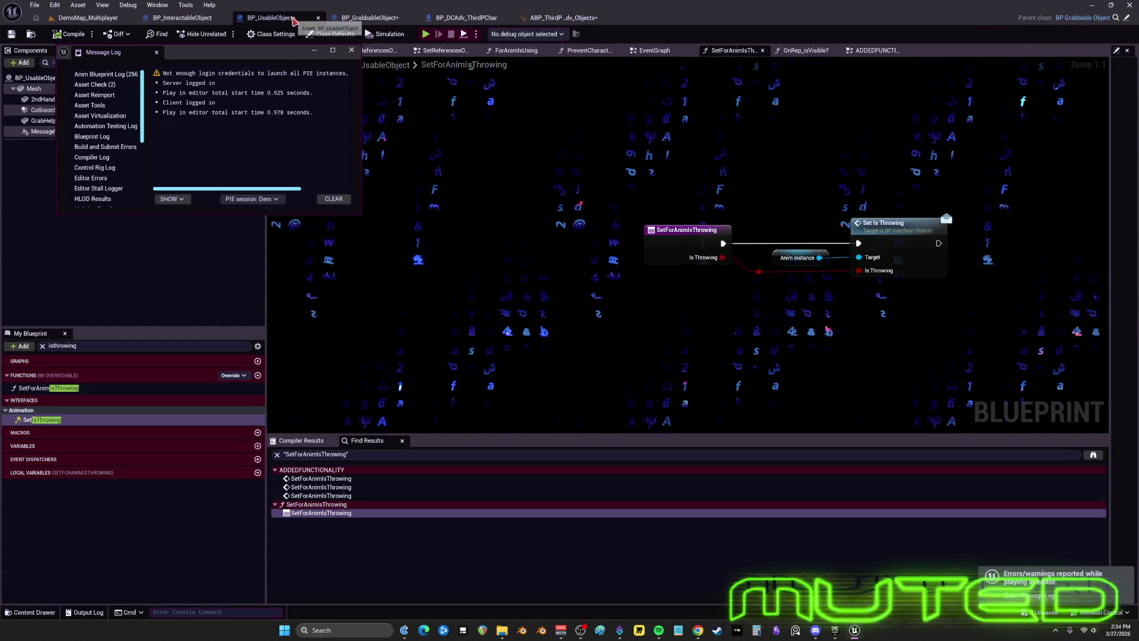
left_click(570, 133)
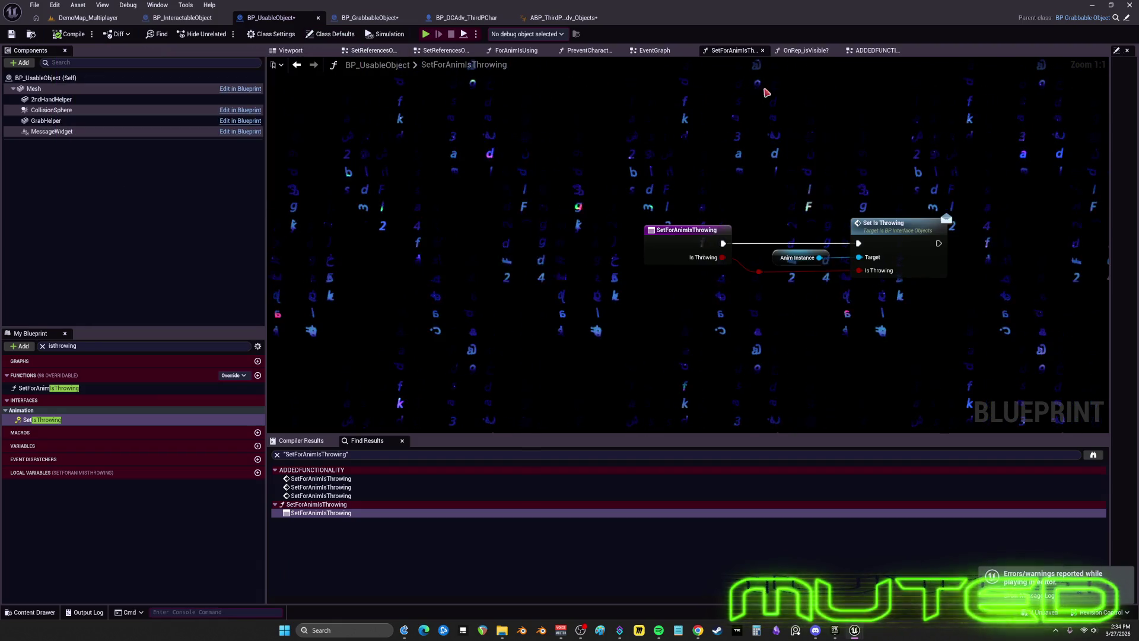
left_click(656, 50)
scroll(579, 258, "down", 3)
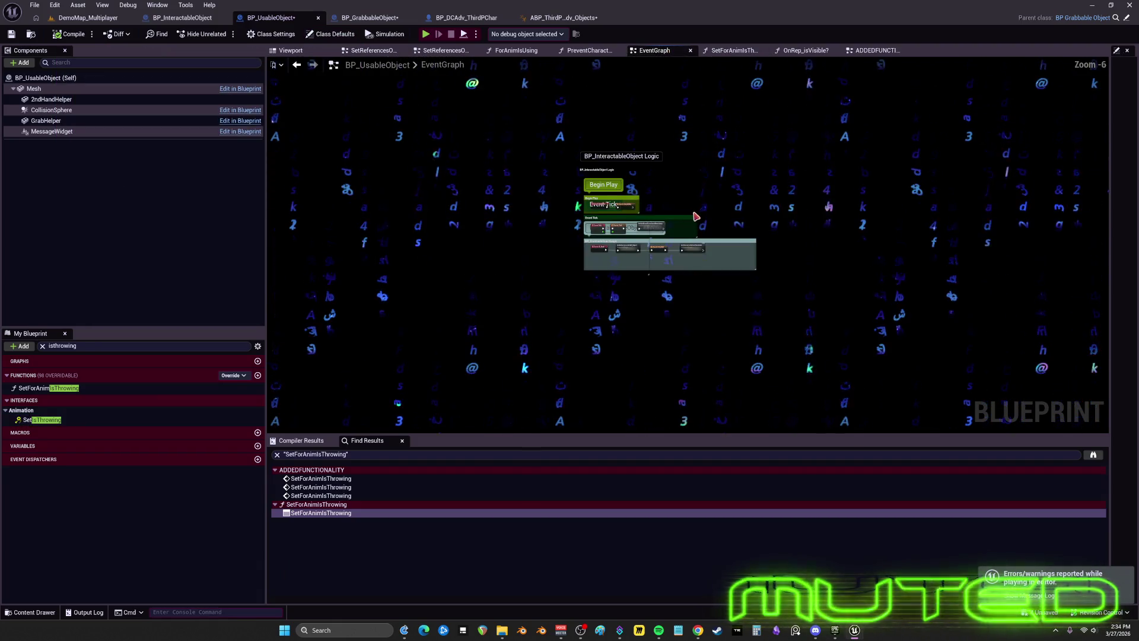
scroll(579, 259, "down", 2)
- Clear the My Blueprint member search and expand the Graphs list
left_click(113, 345)
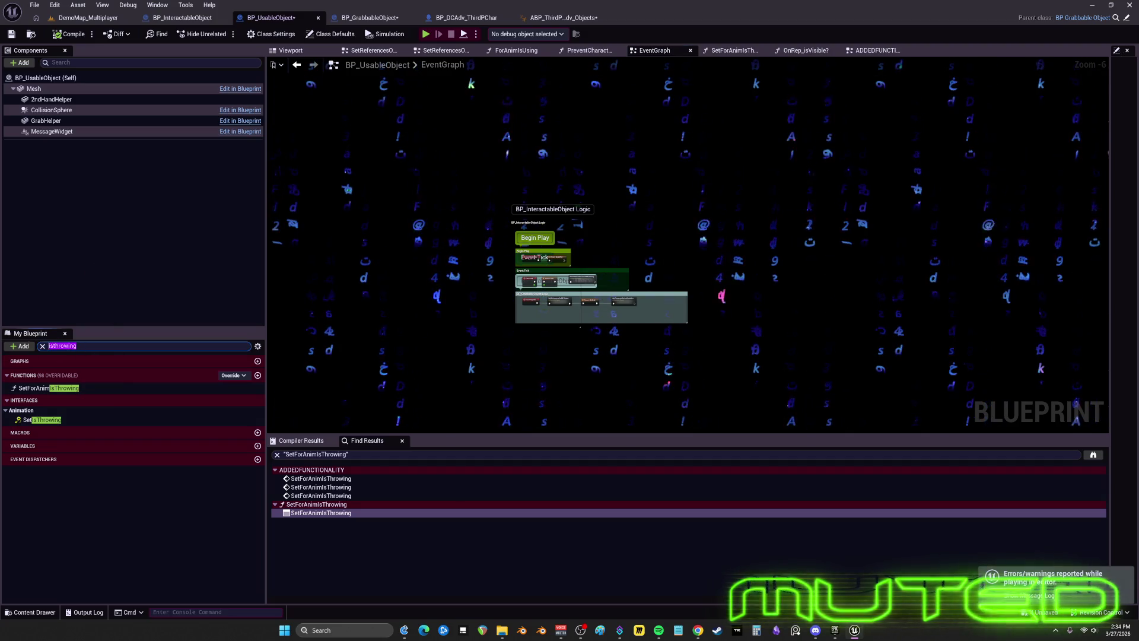
key("ctrl+a")
key("BackSpace")
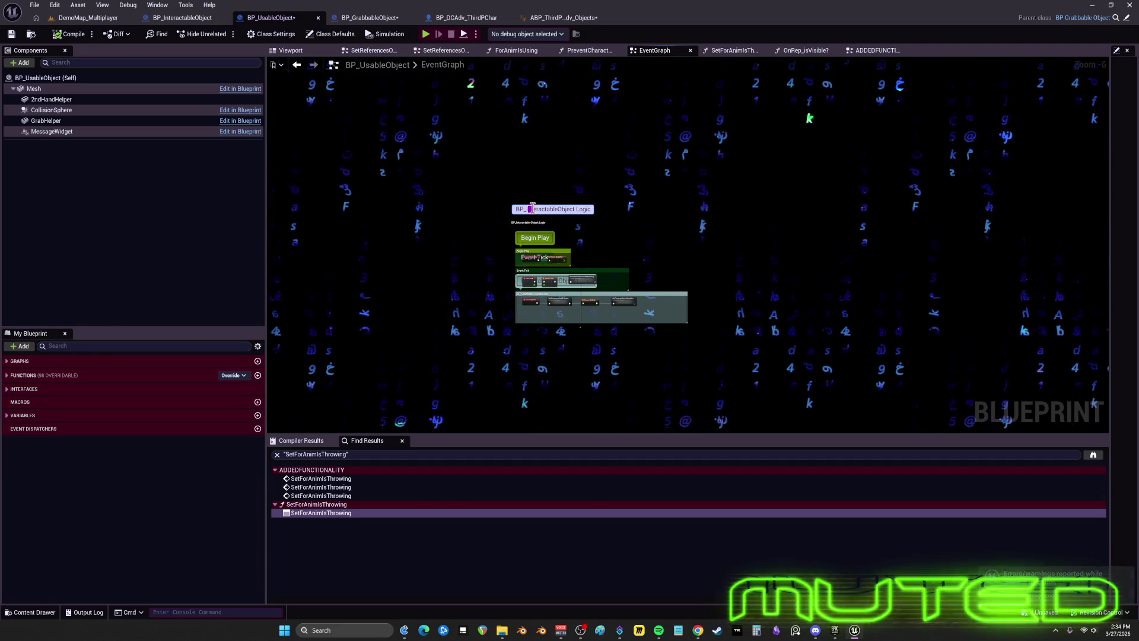
mouse_move(512, 126)
left_mouse_down()
mouse_move(628, 169)
mouse_move(449, 149)
mouse_move(519, 182)
left_mouse_up()
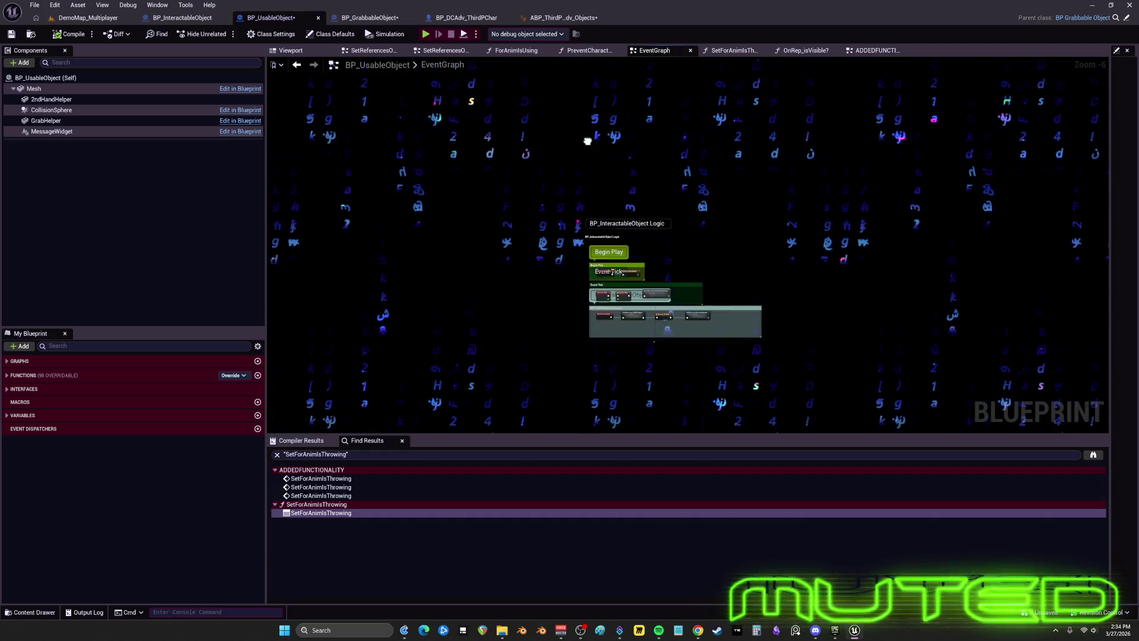
left_click(49, 360)
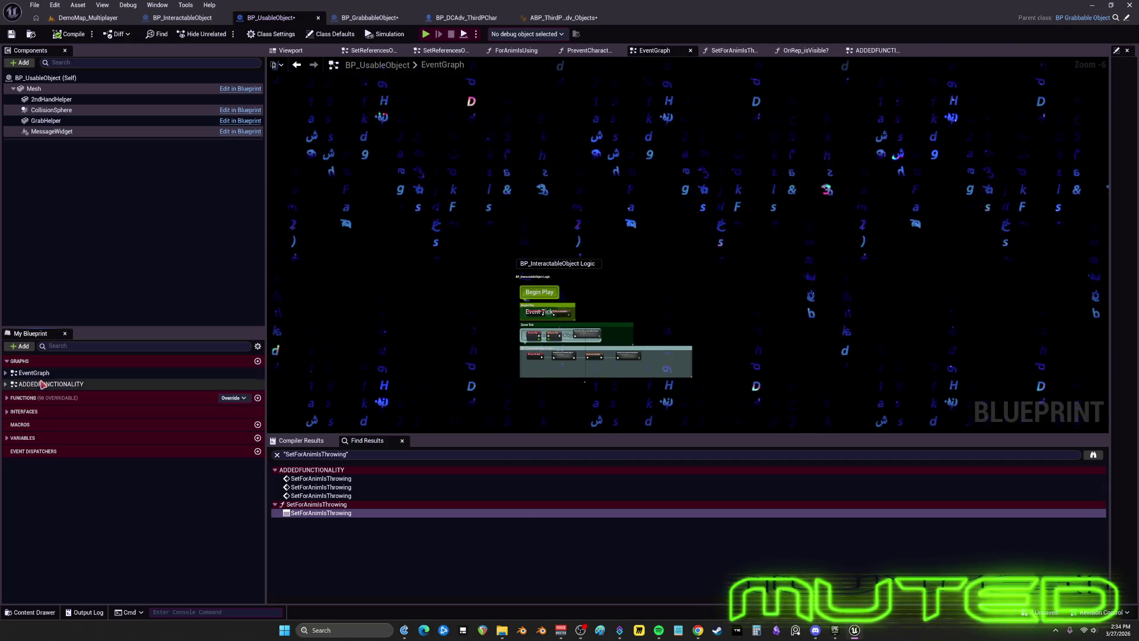
- Open the ADDEDFUNCTIONALITY graph and scan its throw, Attack Logic and Animation sections
double_click(42, 384)
scroll(534, 267, "down", 3)
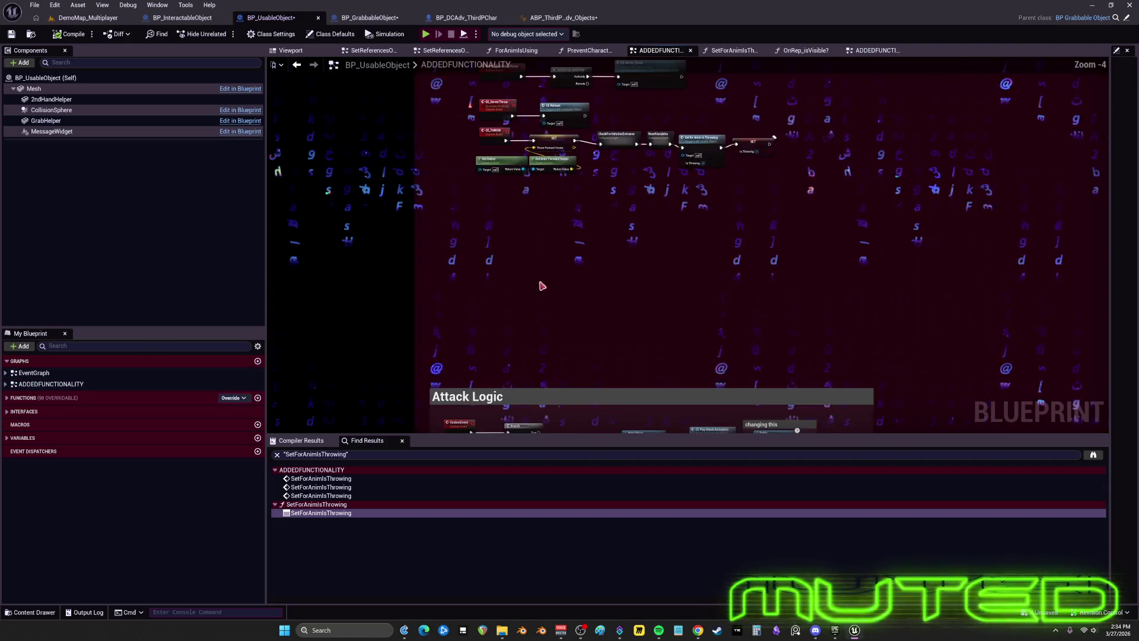
scroll(534, 243, "up", 3)
scroll(454, 203, "down", 3)
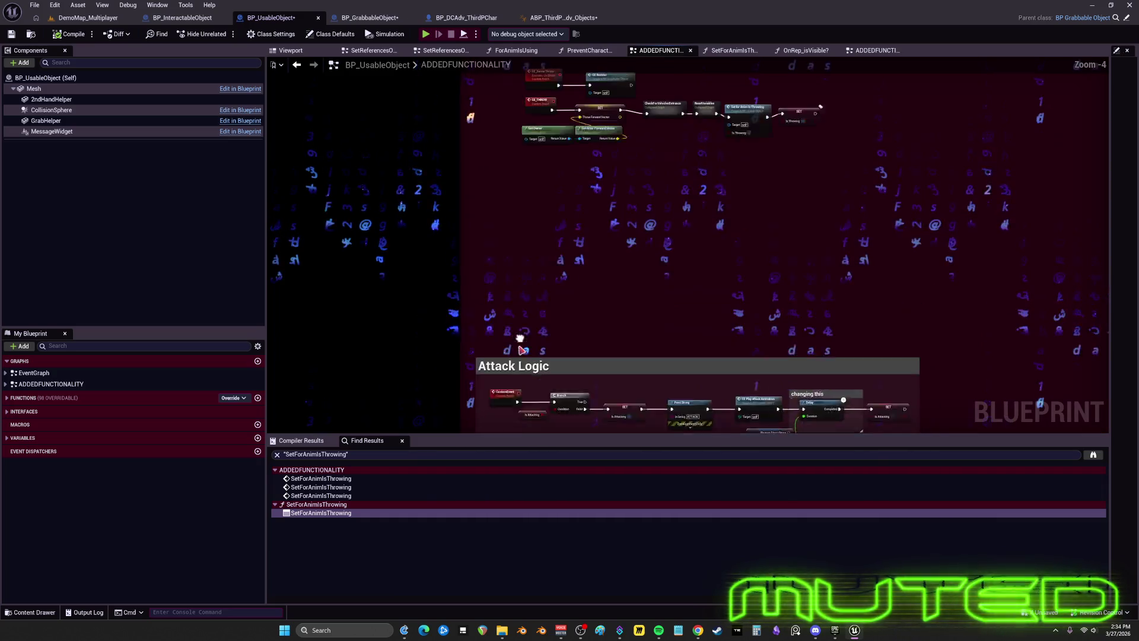
scroll(570, 275, "up", 5)
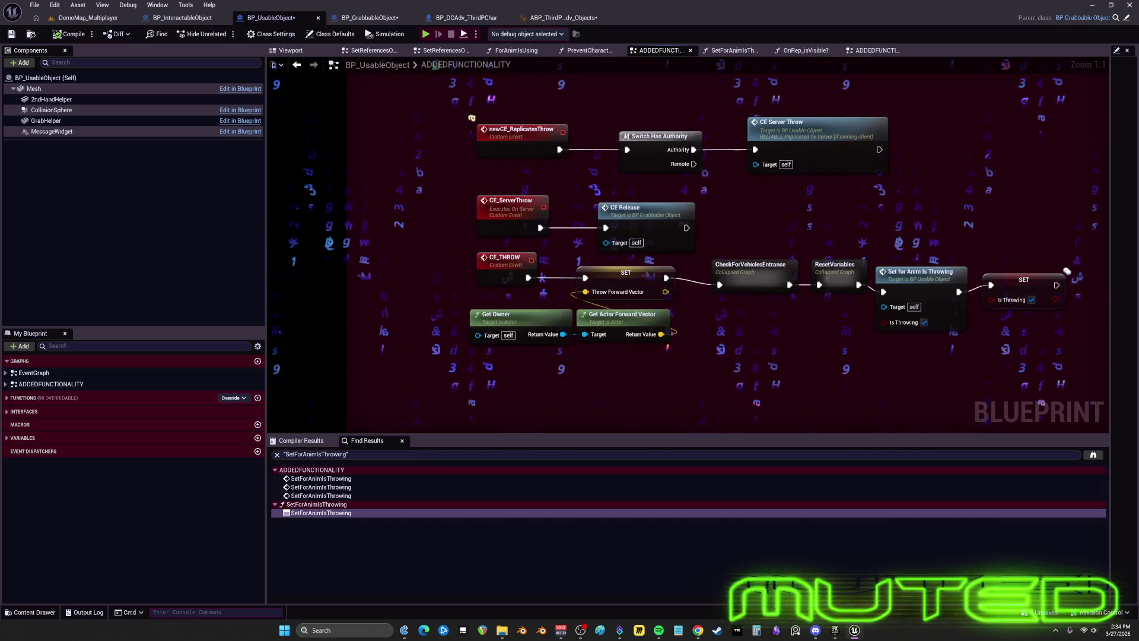
left_click_drag(570, 134, 570, 383)
left_click_drag(570, 133, 570, 356)
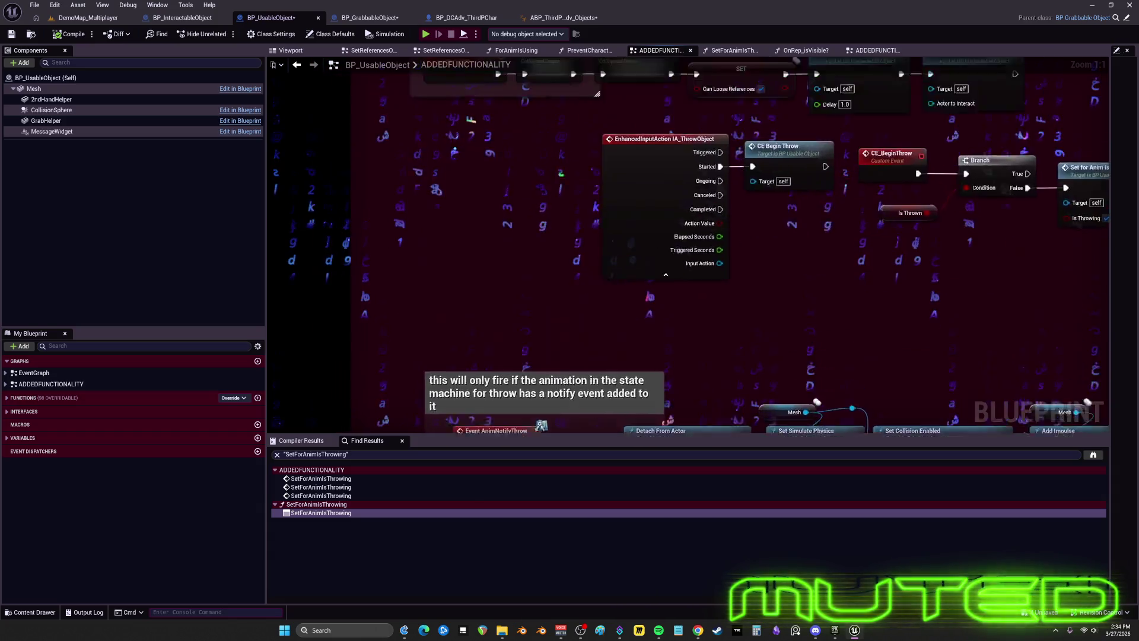
scroll(600, 169, "down", 3)
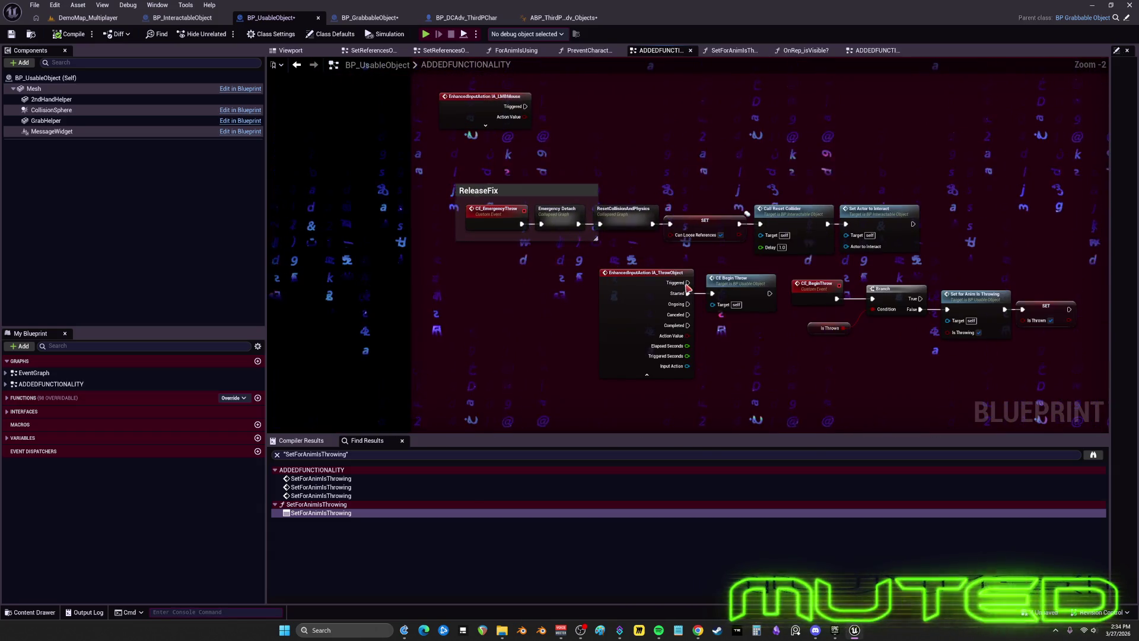
mouse_move(626, 300)
left_mouse_down()
mouse_move(627, 107)
mouse_move(605, 178)
left_mouse_up()
mouse_move(605, 267)
left_mouse_down()
mouse_move(585, 420)
mouse_move(571, 222)
left_mouse_up()
left_click_drag(569, 311, 501, 365)
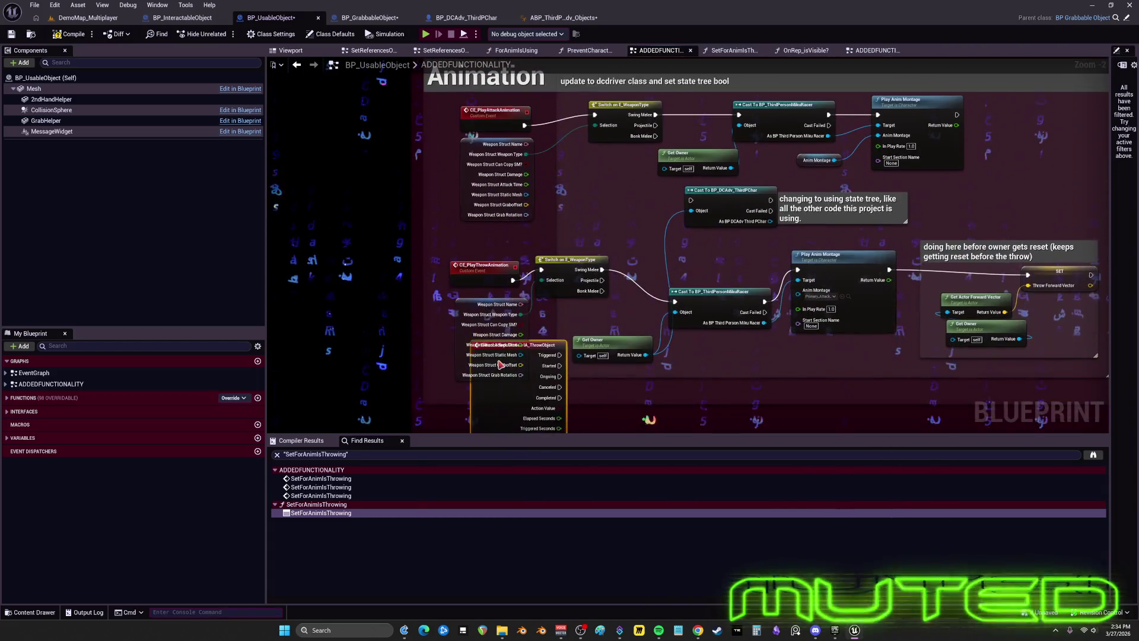
scroll(400, 196, "down", 2)
scroll(489, 223, "down", 2)
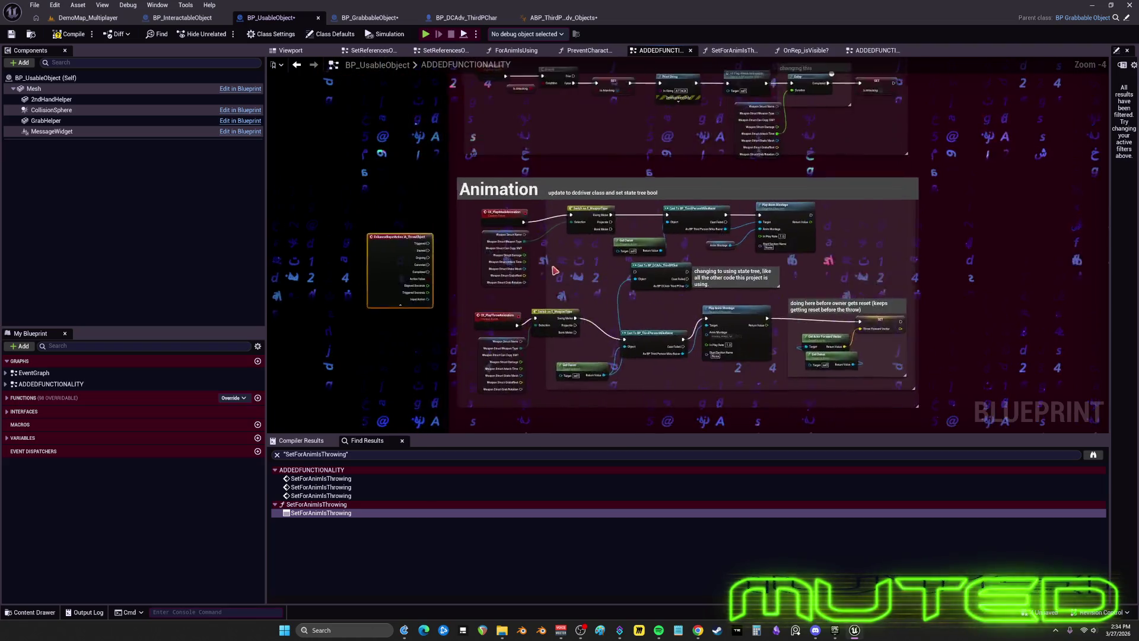
scroll(550, 240, "down", 2)
scroll(549, 241, "up", 6)
scroll(558, 234, "down", 2)
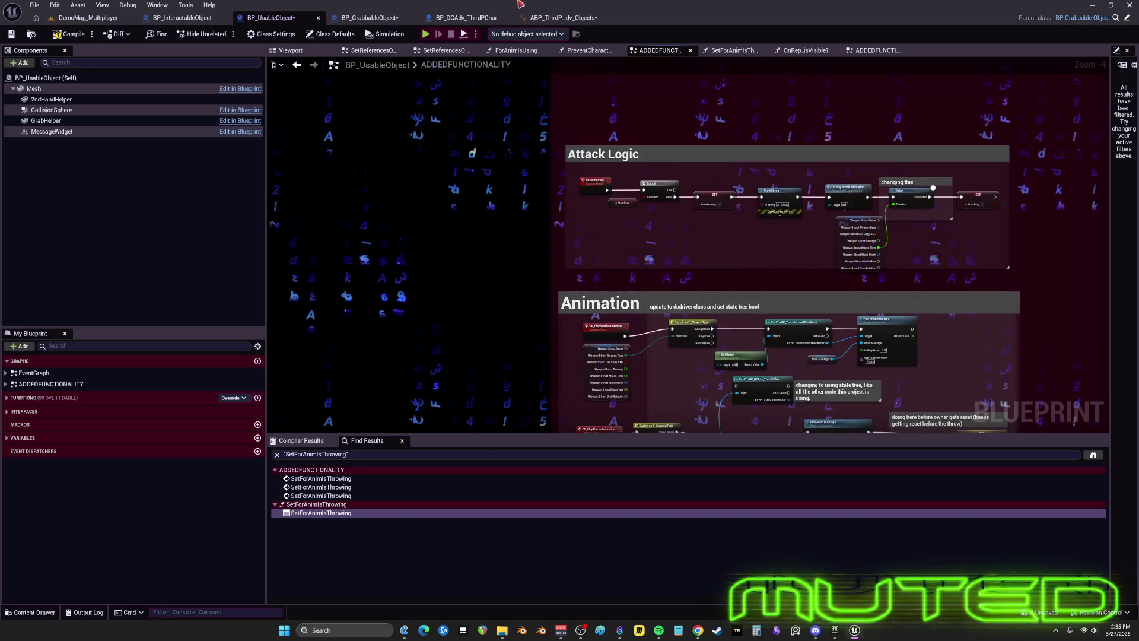
scroll(513, 226, "up", 2)
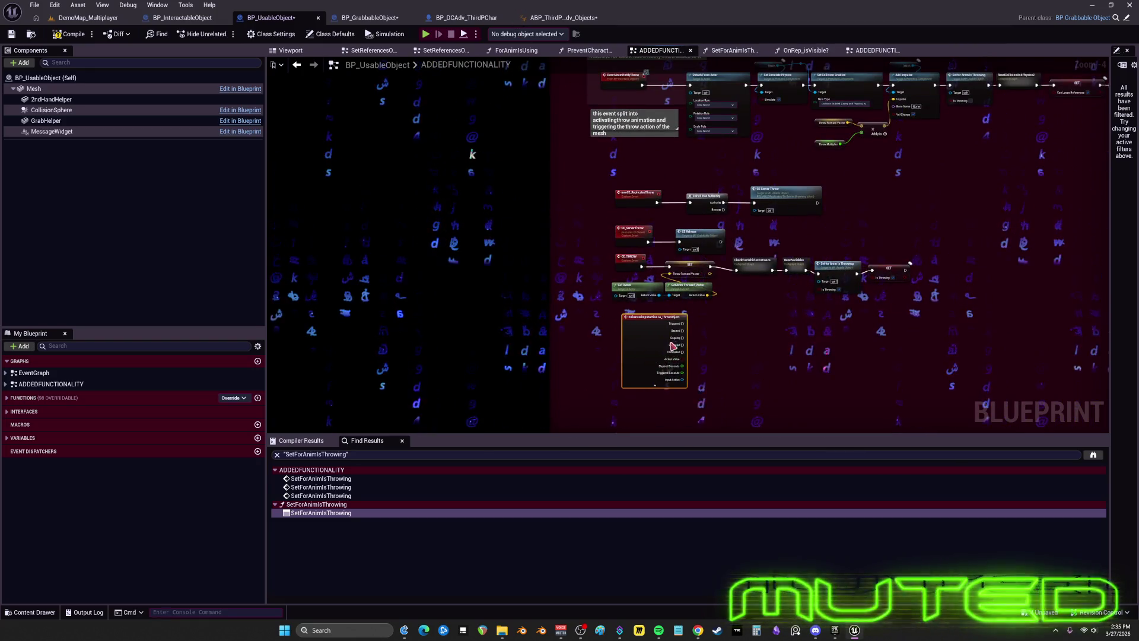
scroll(673, 346, "up", 3)
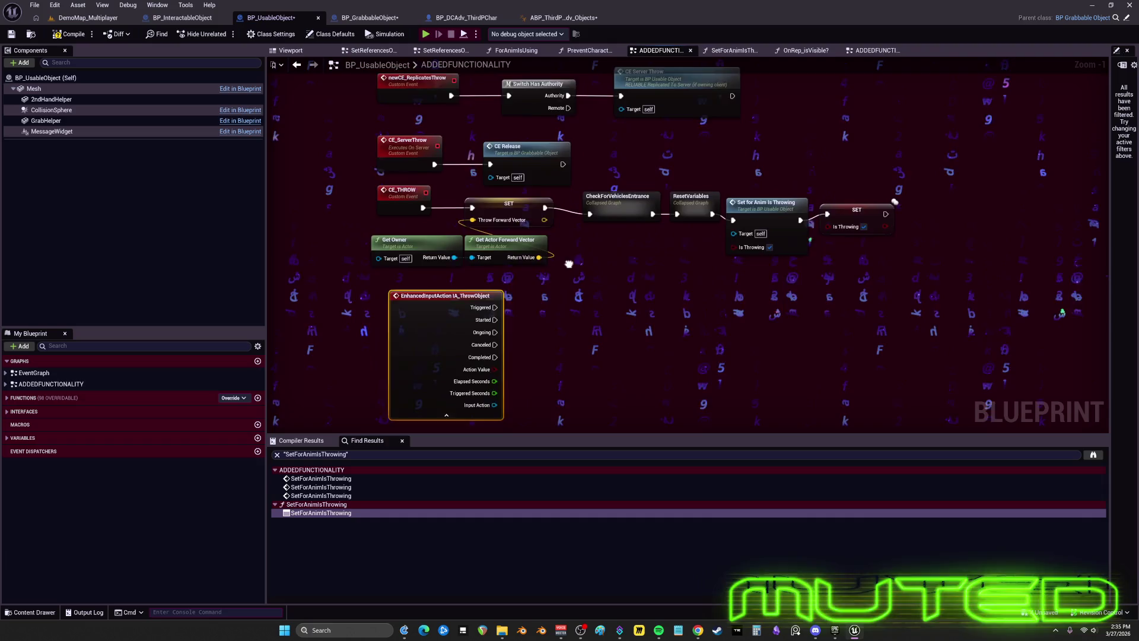
- Frame the upper throw section and marquee-select the CE_THROW row of nodes
mouse_move(539, 250)
left_mouse_down()
mouse_move(716, 230)
mouse_move(715, 281)
mouse_move(658, 236)
left_mouse_up()
scroll(717, 230, "down", 1)
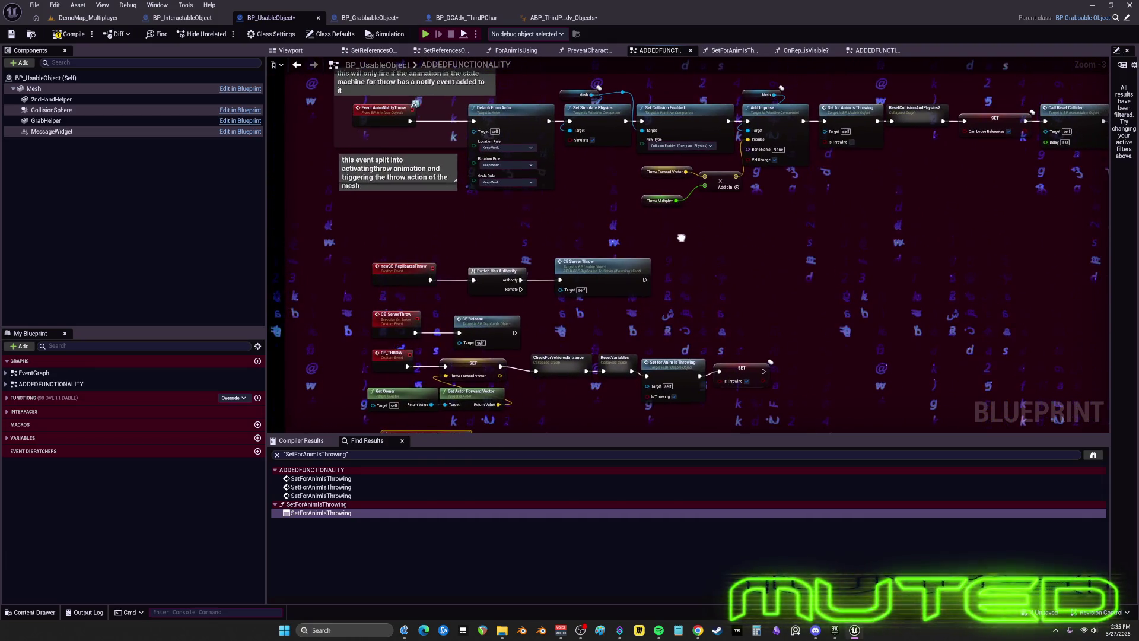
scroll(658, 235, "down", 1)
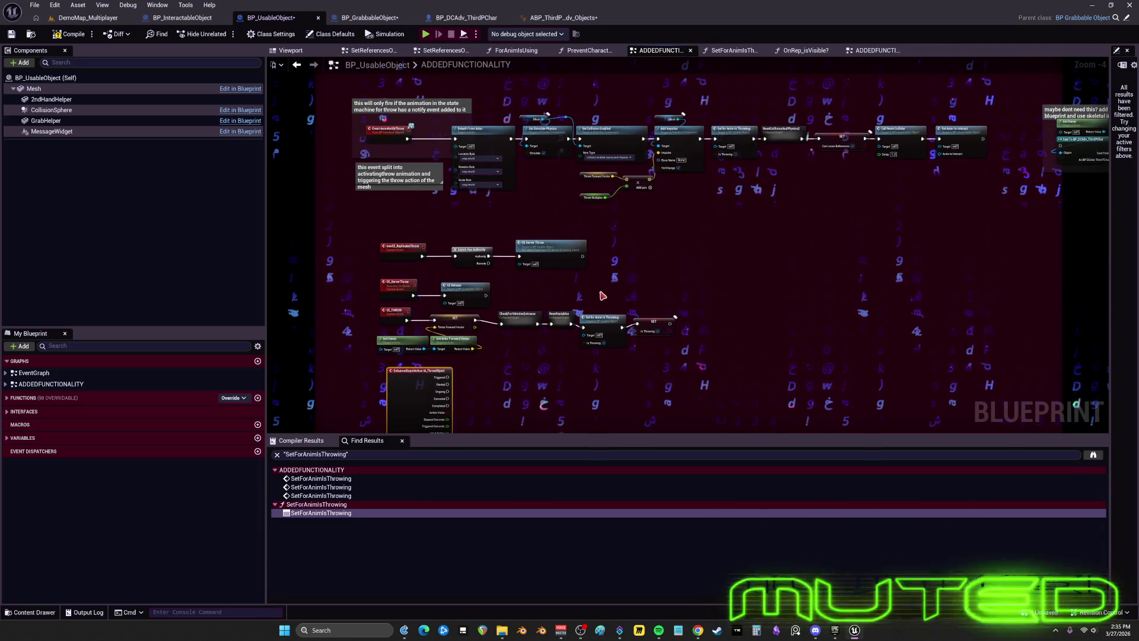
left_click_drag(416, 265, 676, 324)
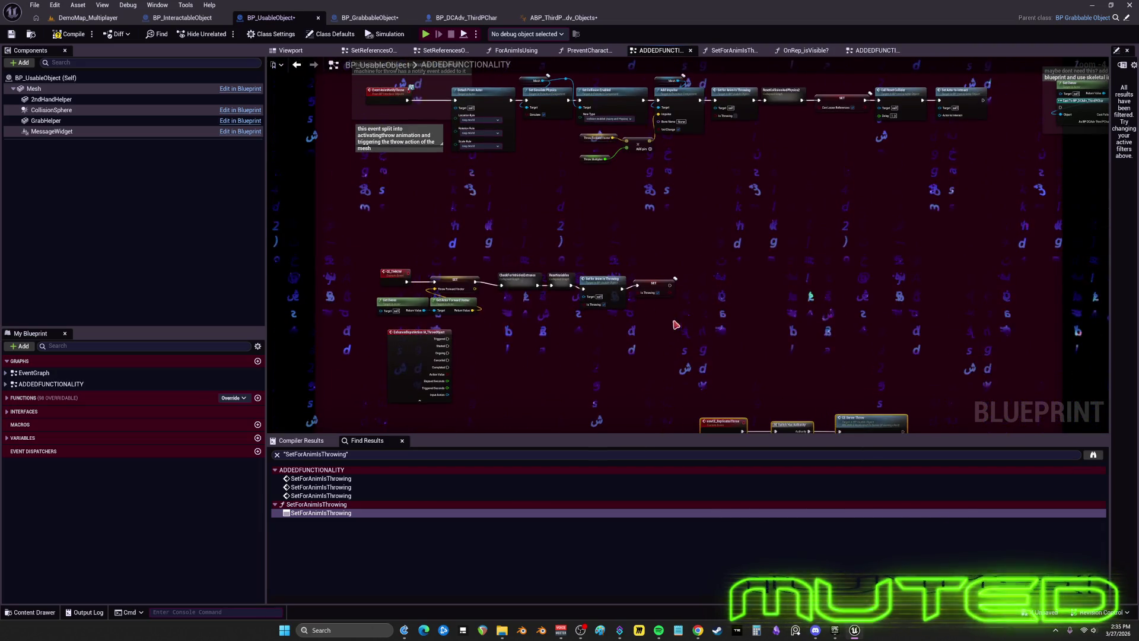
left_click_drag(355, 263, 713, 303)
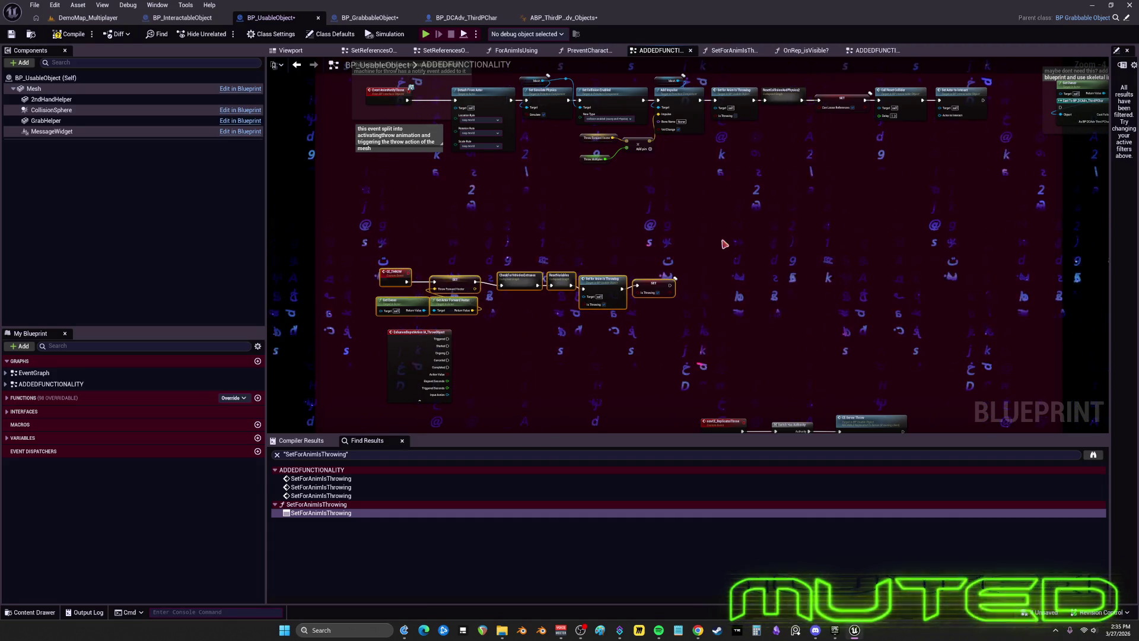
left_click_drag(725, 243, 375, 303)
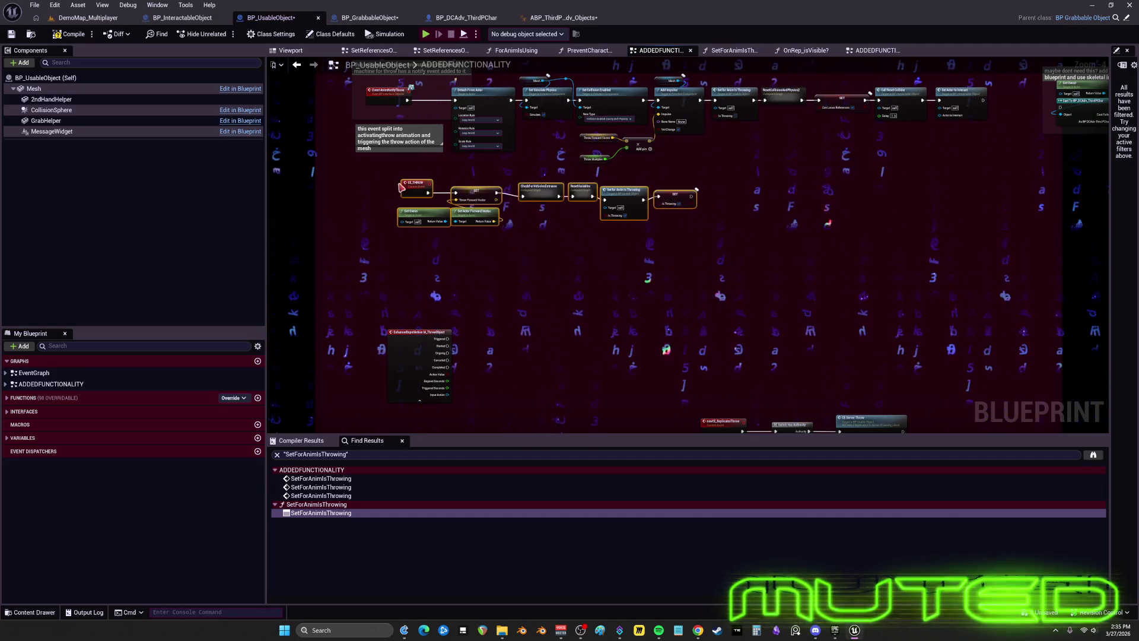
scroll(534, 223, "down", 2)
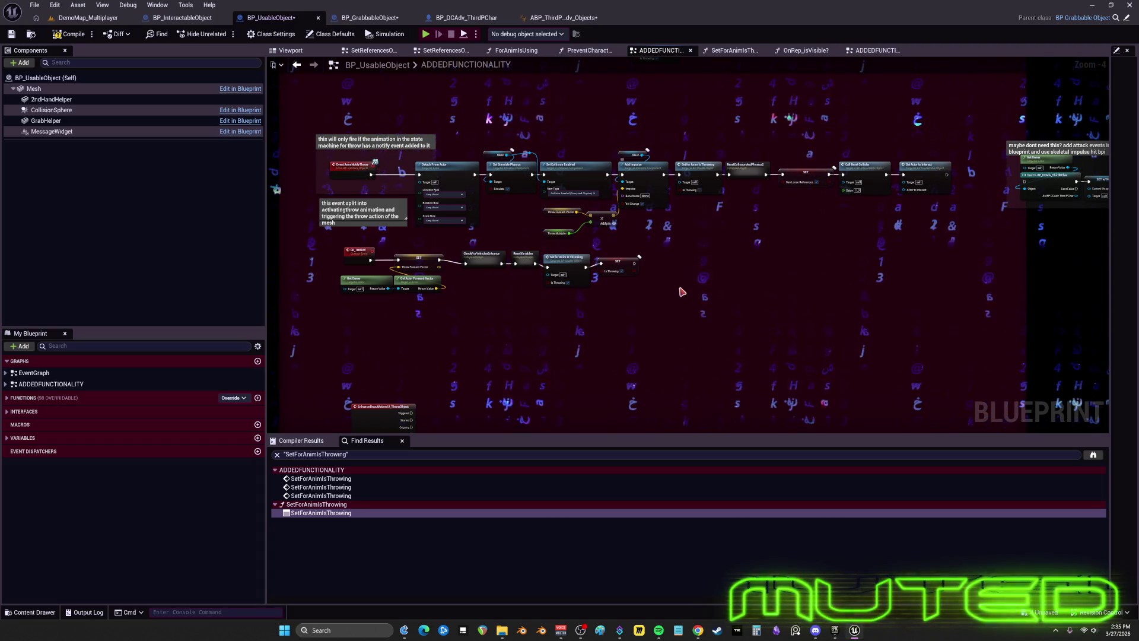
scroll(729, 285, "up", 2)
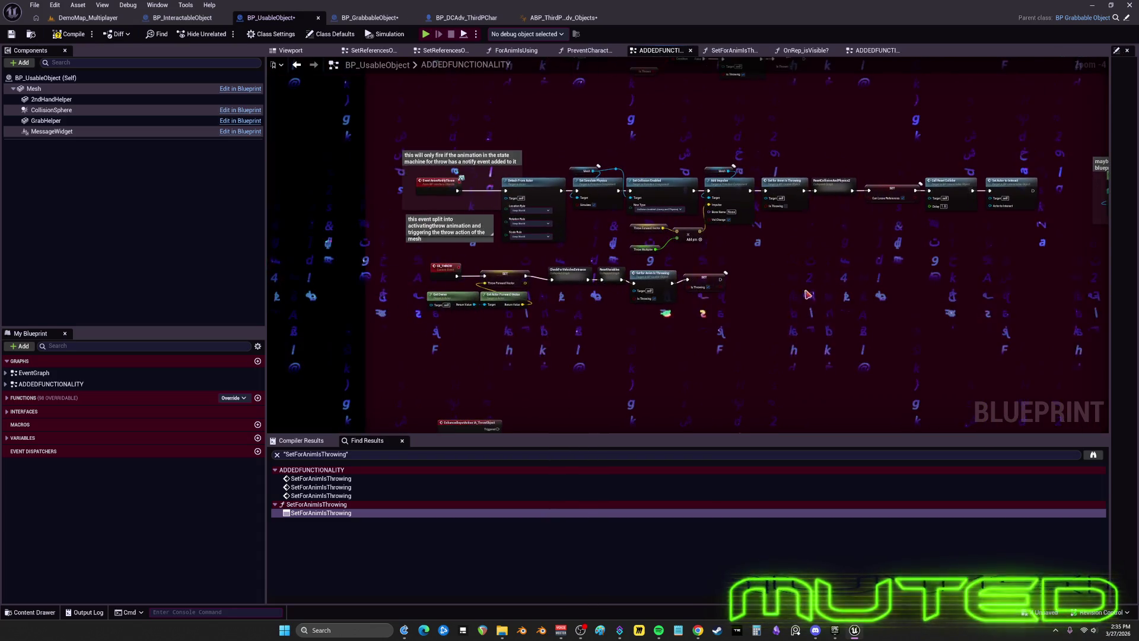
left_click_drag(623, 222, 437, 192)
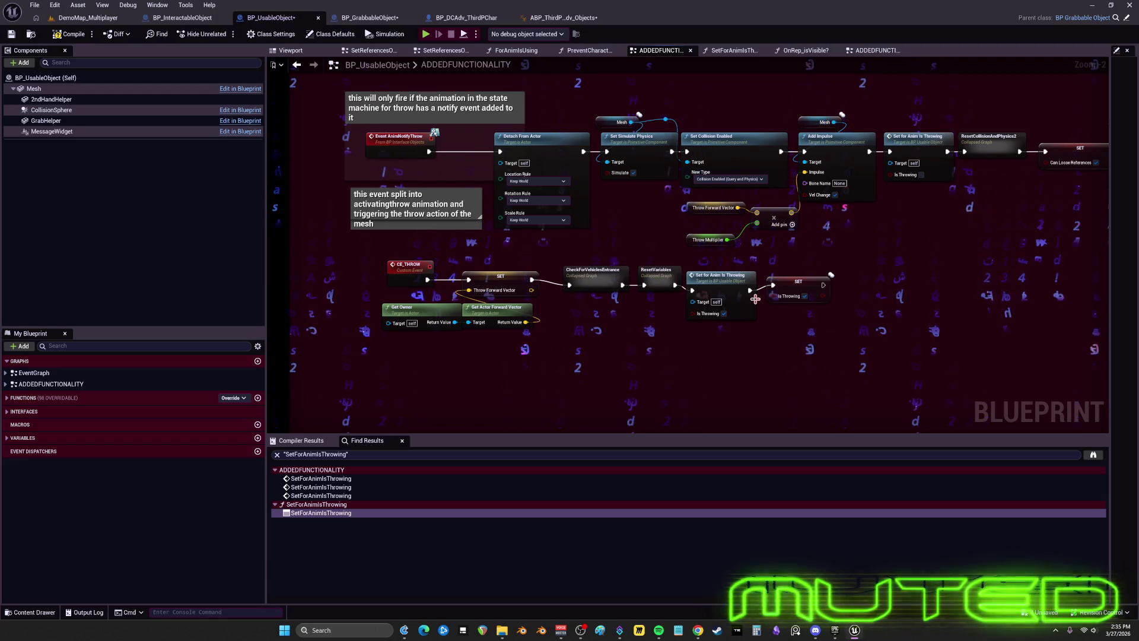
- Move the IA_ThrowObject event beneath CE_THROW and select the CE_THROW custom event
left_click(721, 285)
left_click(799, 286)
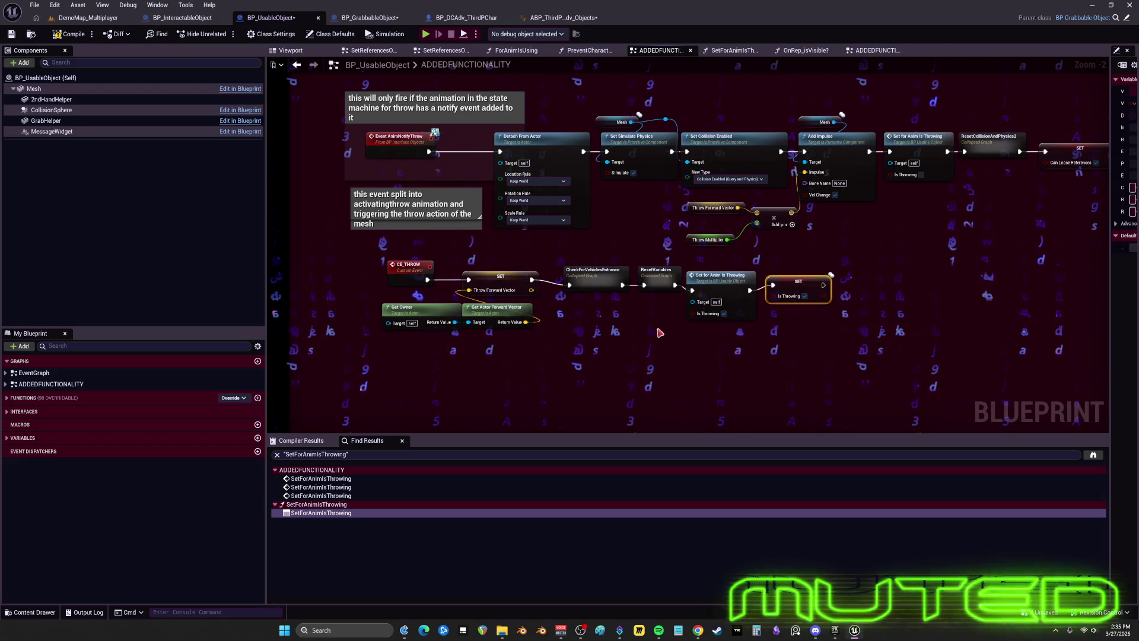
left_click_drag(660, 333, 427, 392)
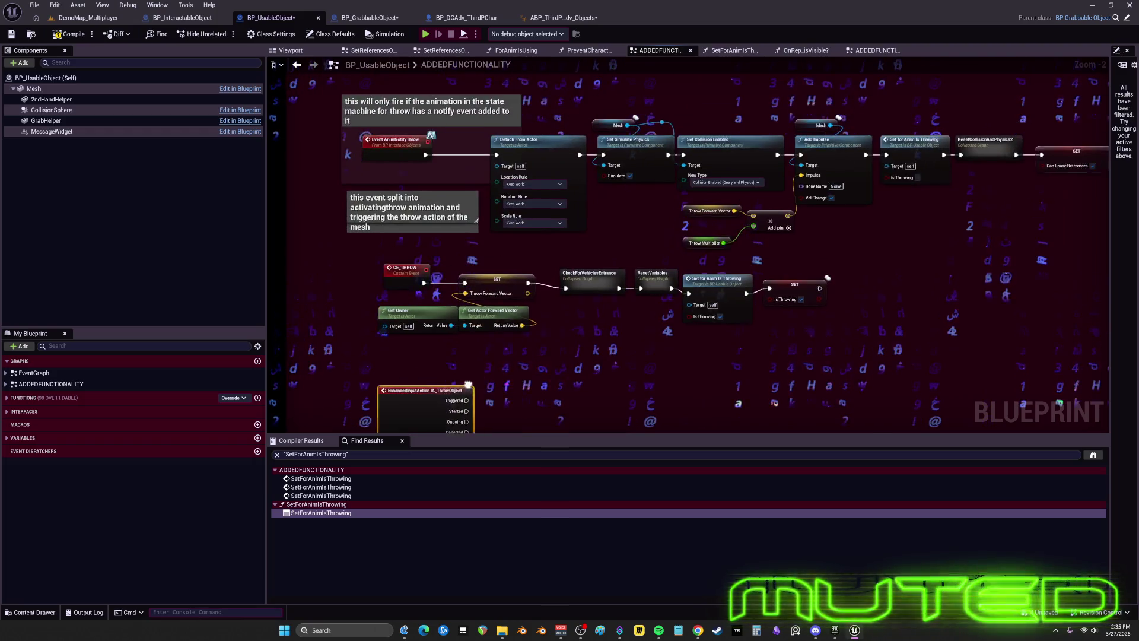
left_click_drag(434, 294, 428, 271)
left_click(402, 248)
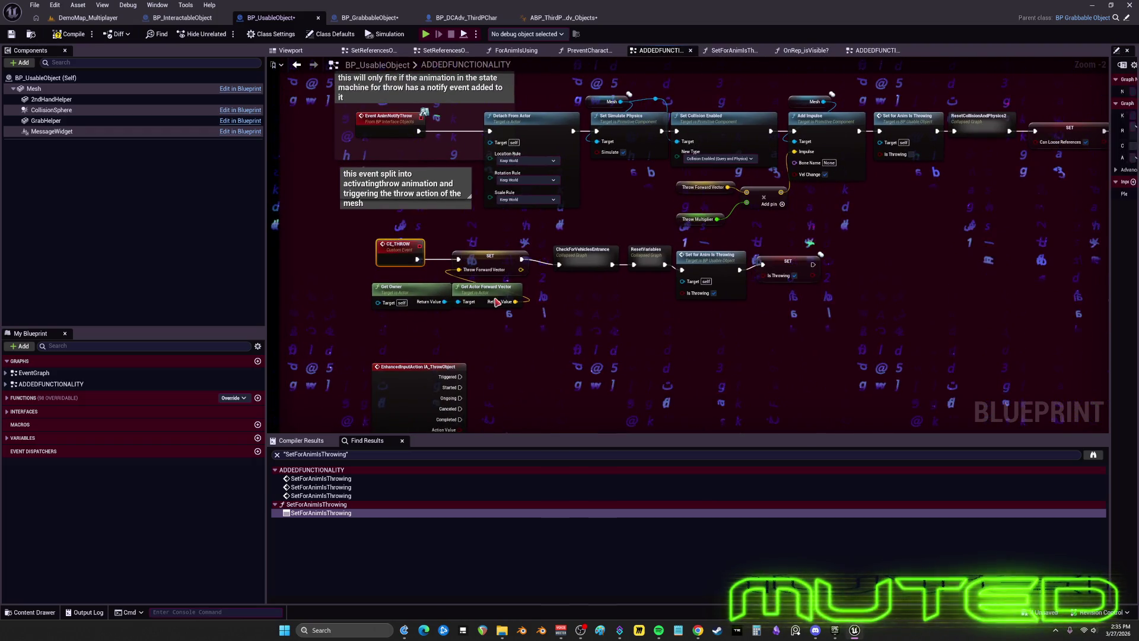
- Wire IA_ThrowObject Started into the throw chain, link to SET Is Throwing, and start a multiplayer test
right_click(512, 383)
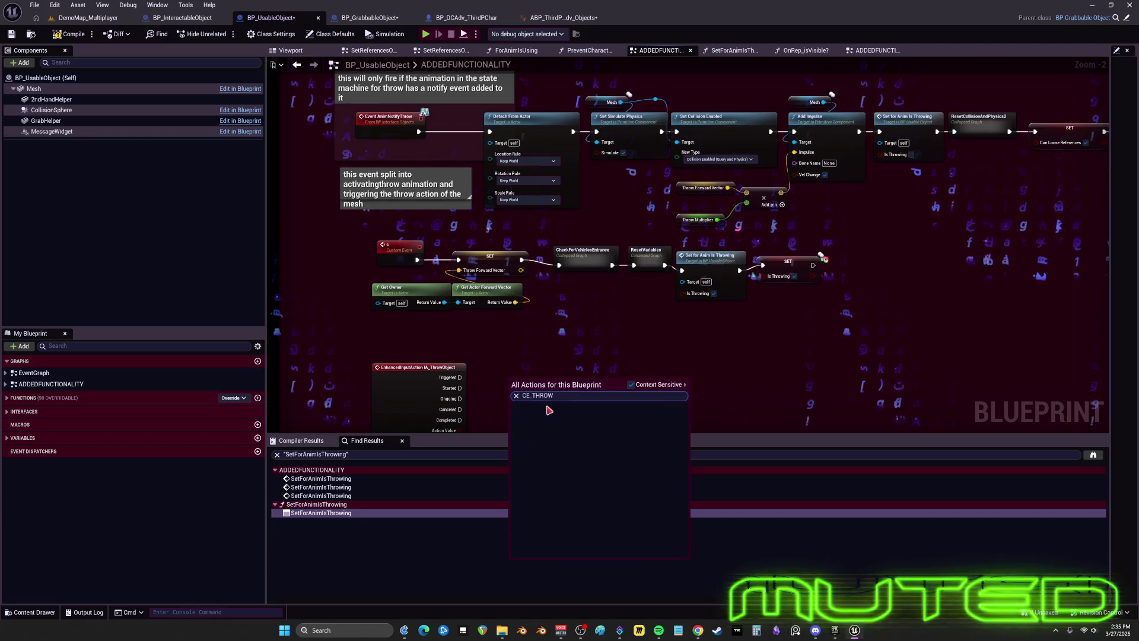
key("Escape")
left_click_drag(460, 386, 459, 271)
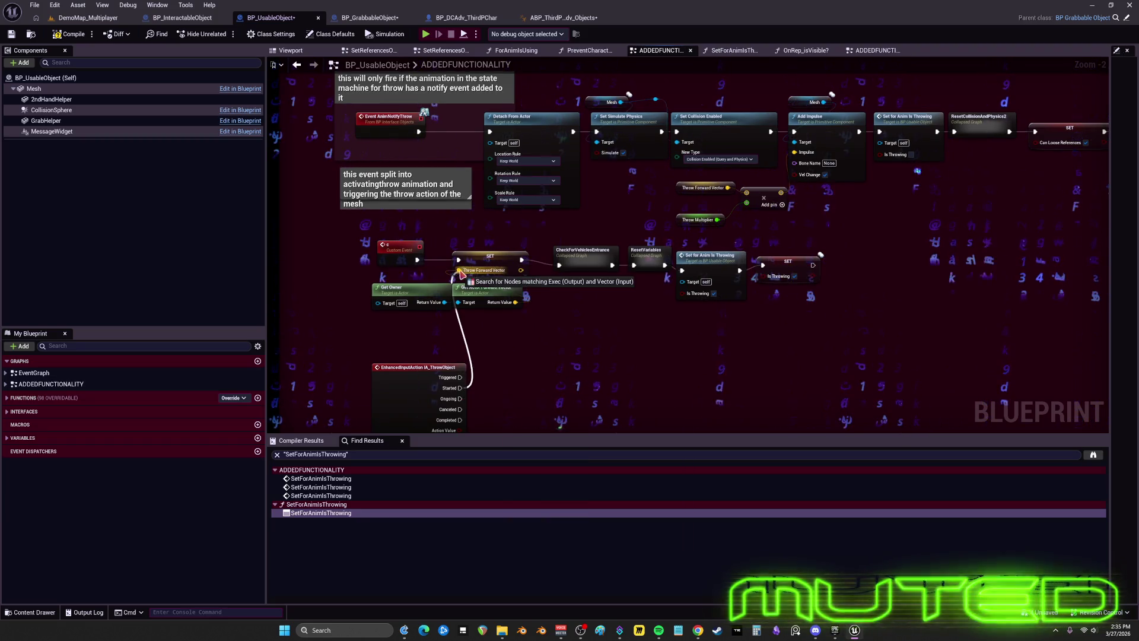
left_click_drag(820, 260, 418, 132)
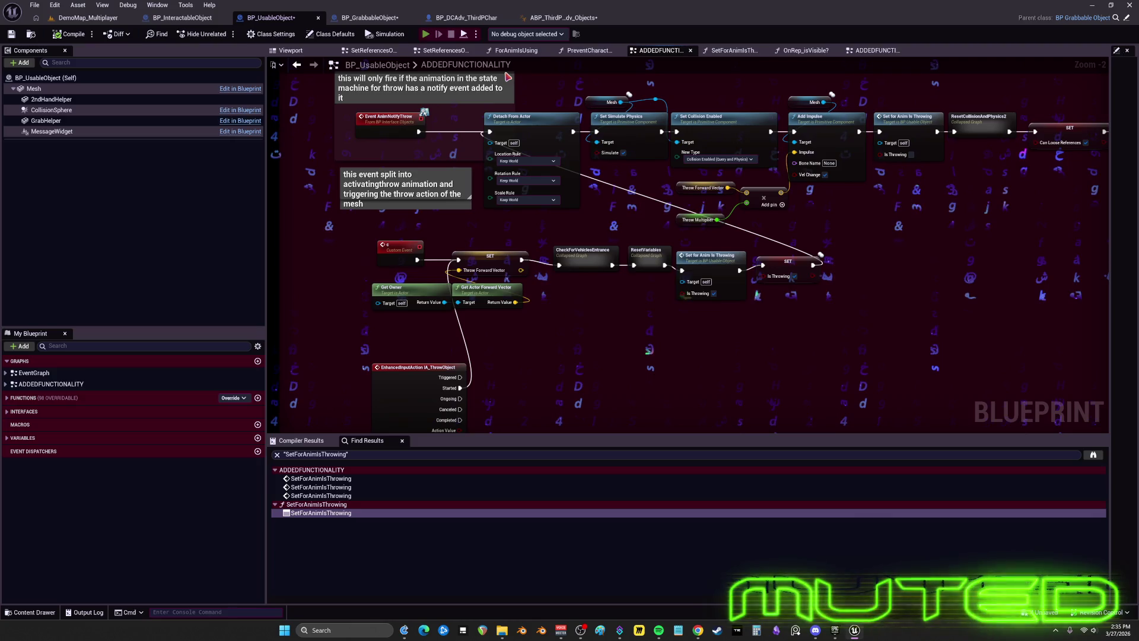
key("alt+p")
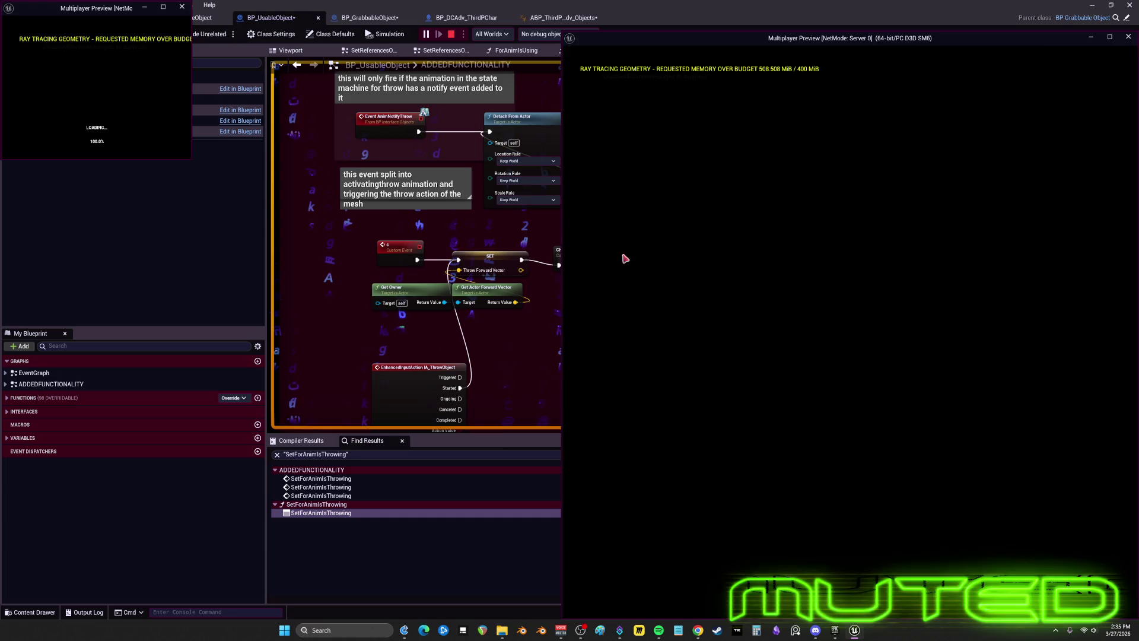
- Run to the gold disc, grab it with E, throw it, then end the play session
key("w")
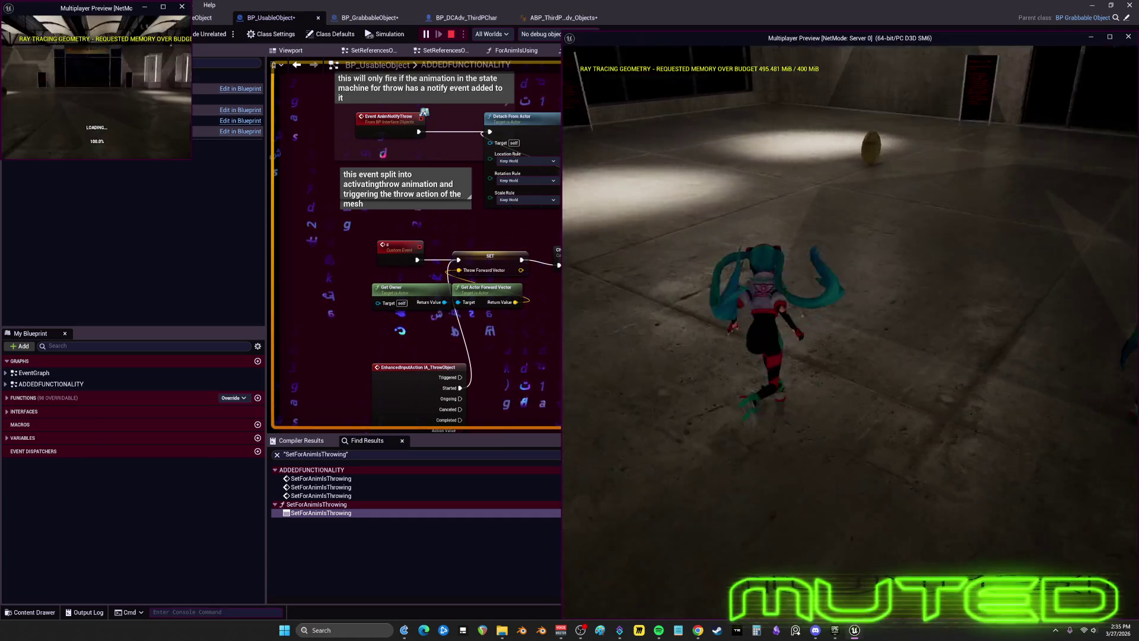
key("w")
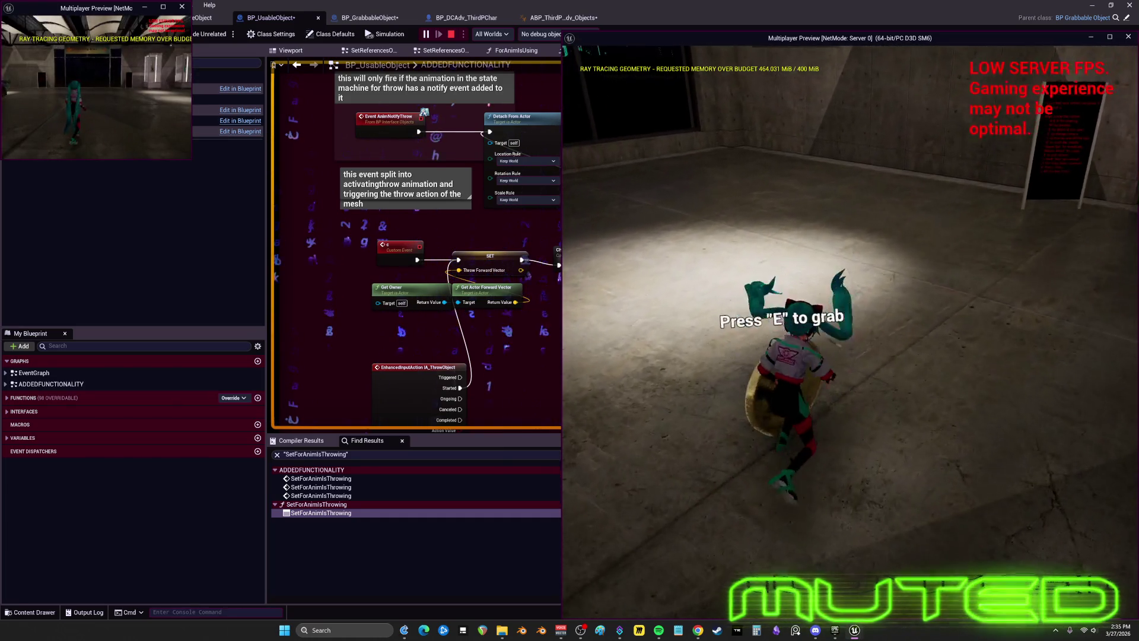
key("e")
key("w")
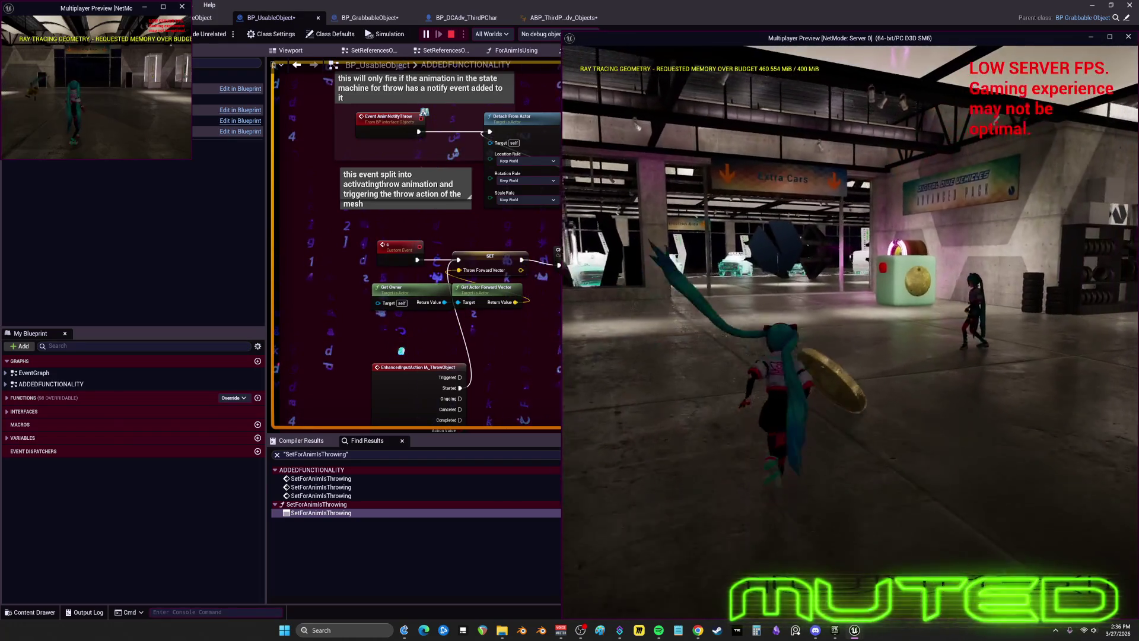
left_click(850, 311)
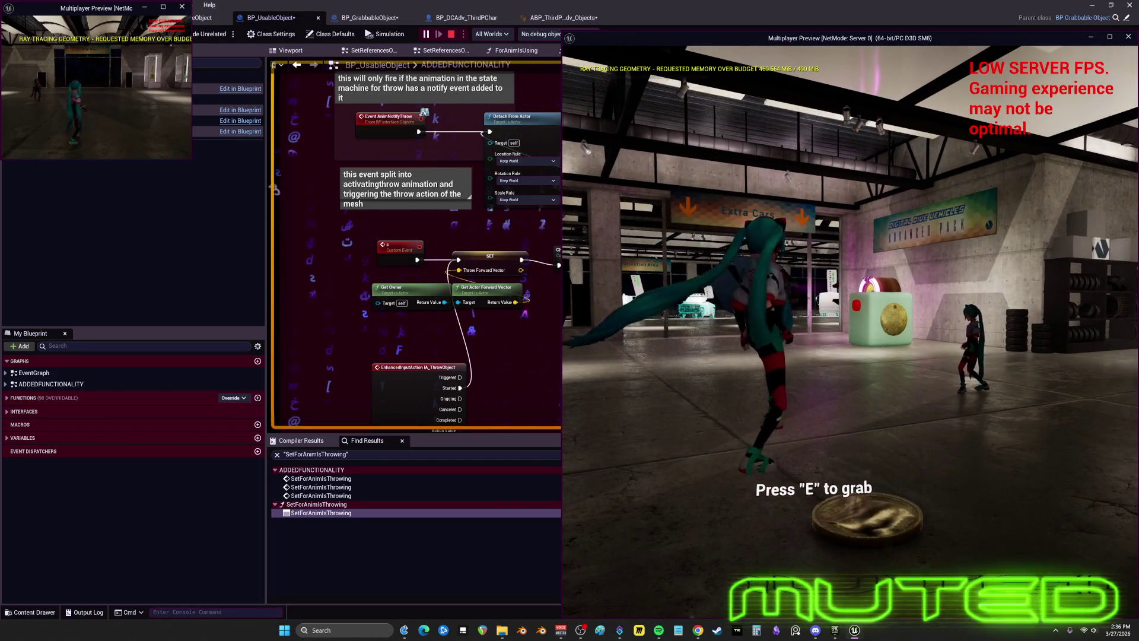
key("Escape")
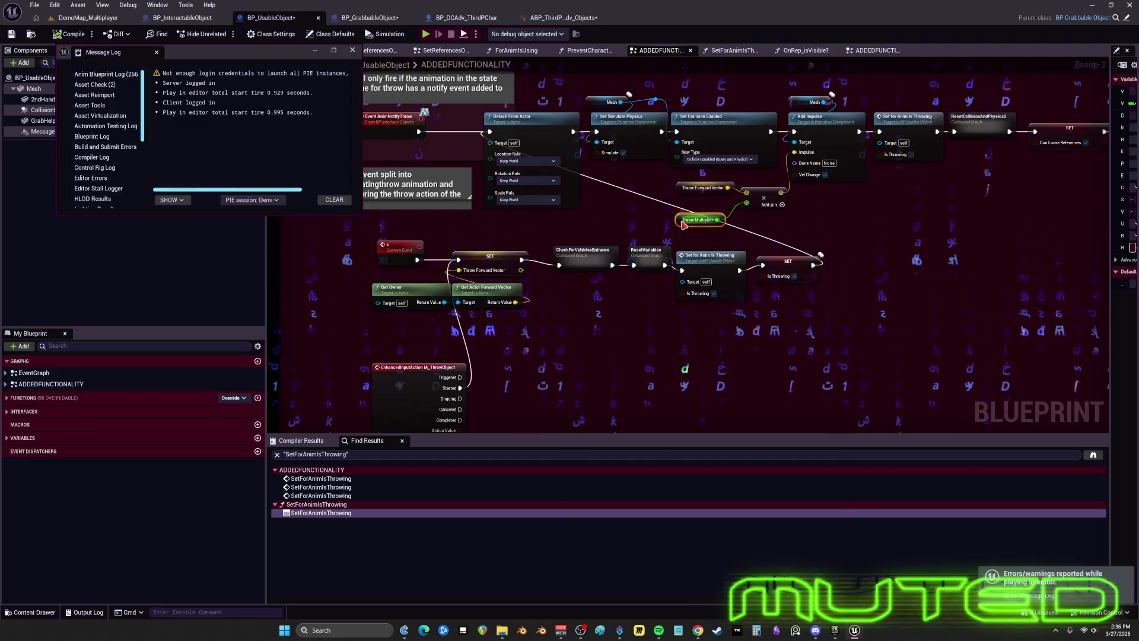
- Widen the Details panel to show Throw Multiplier's 500.0 default and close the message log
left_click_drag(1110, 300, 876, 301)
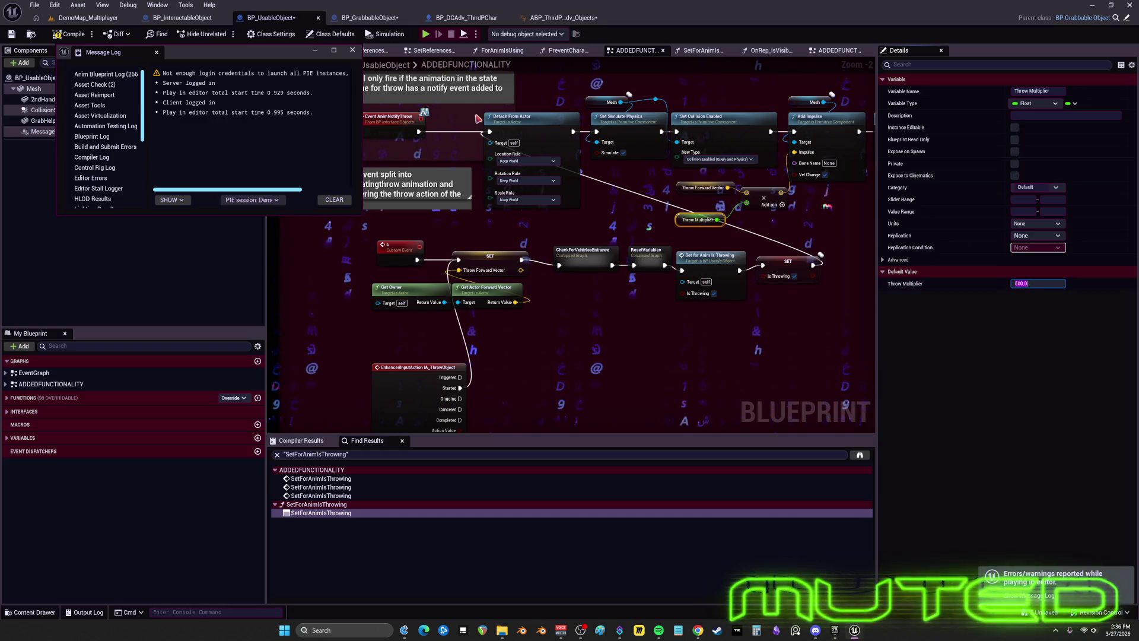
left_click(352, 50)
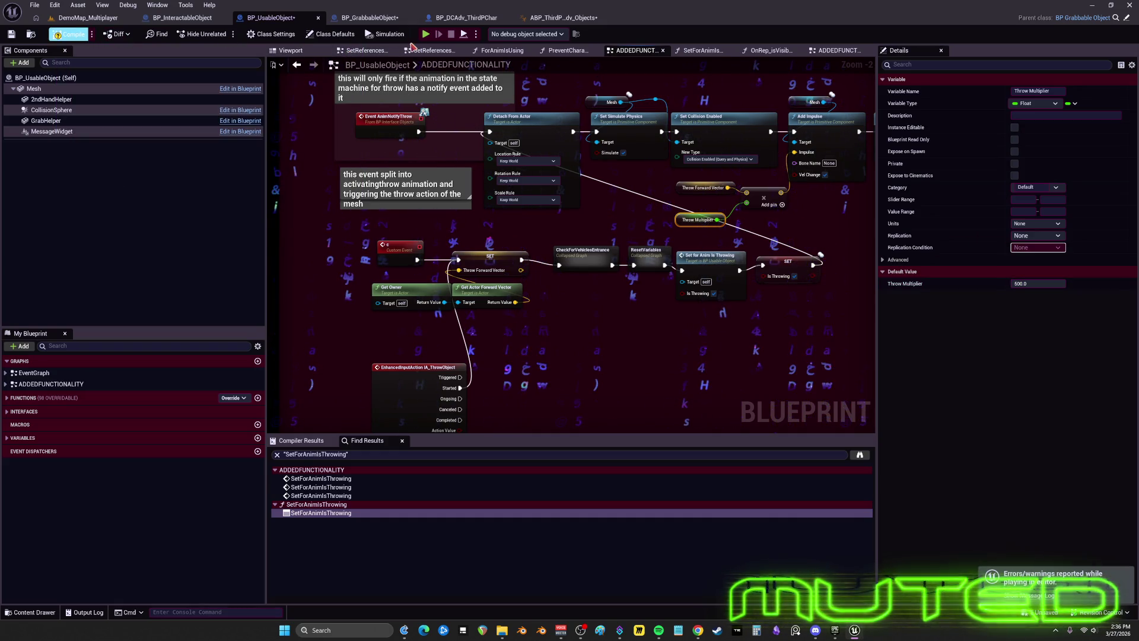
- Relaunch the multiplayer test, grab and throw the golden disc, then stop play
key("alt+p")
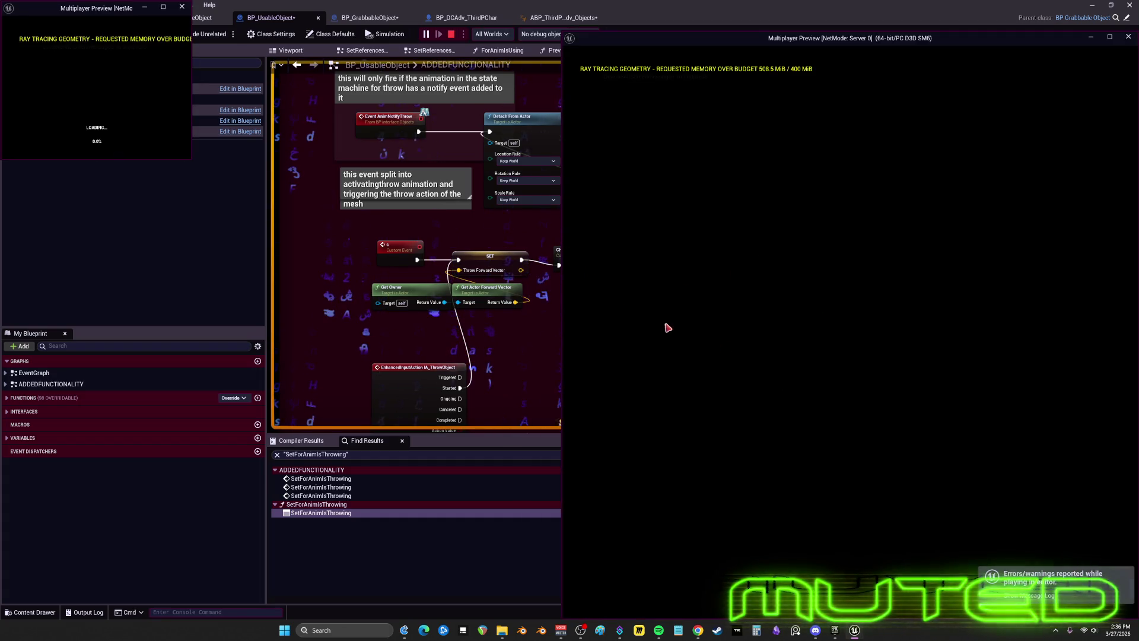
key("w")
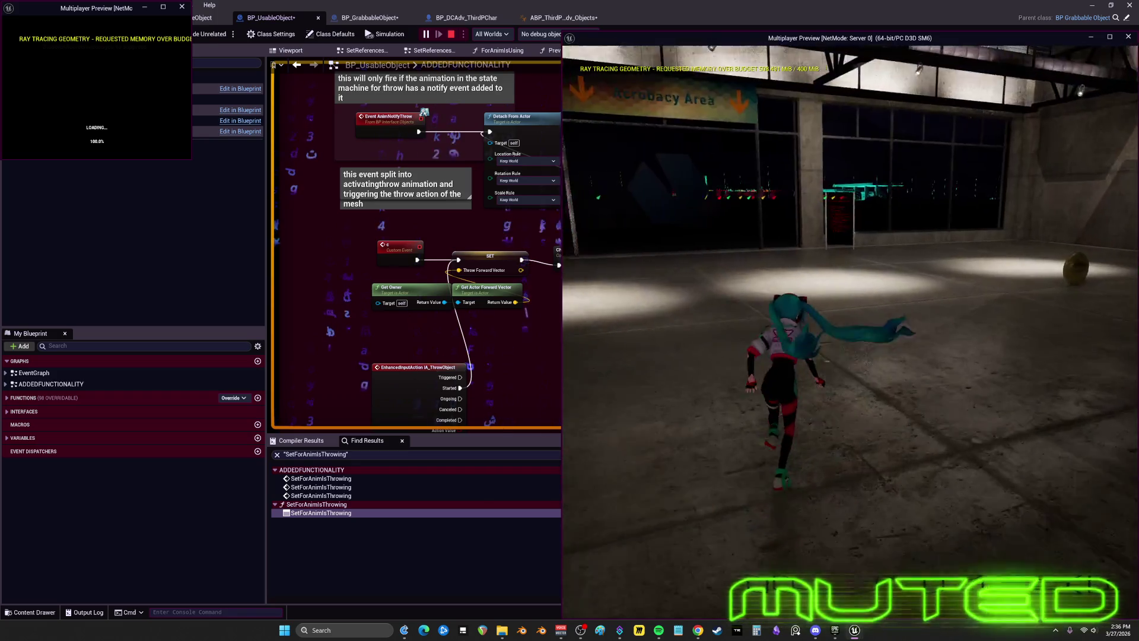
key("w")
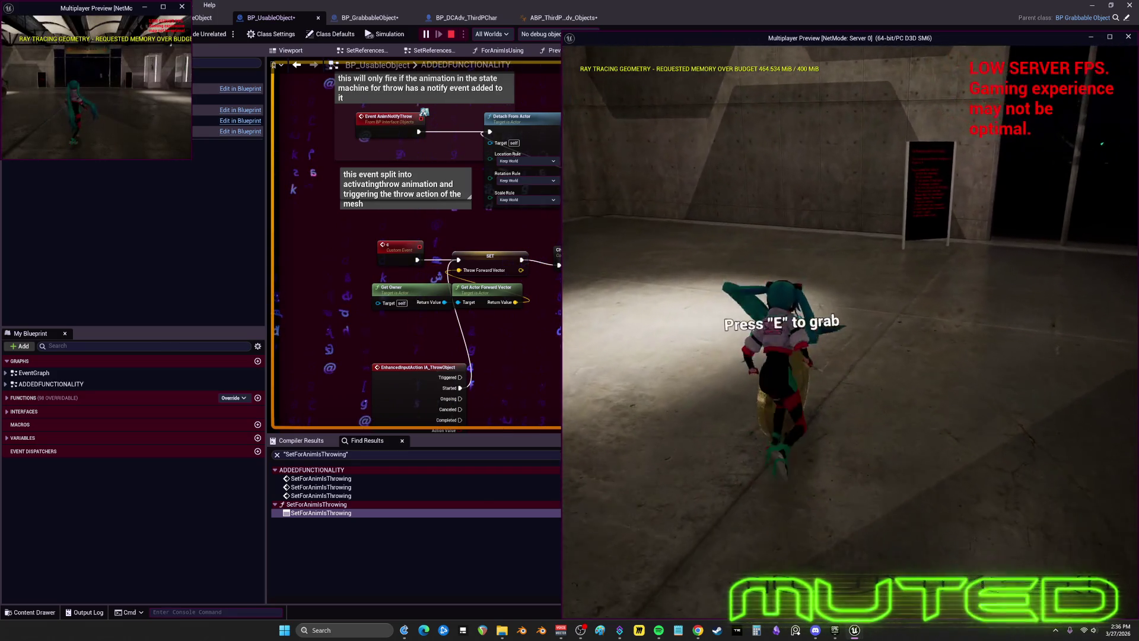
key("e")
left_click(850, 338)
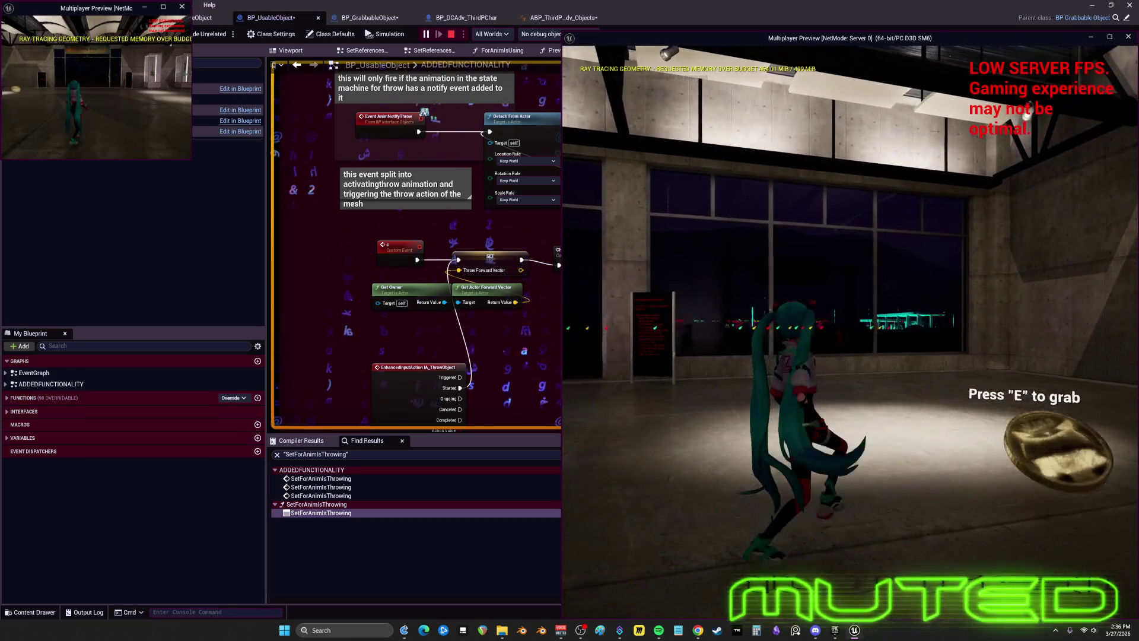
key("Escape")
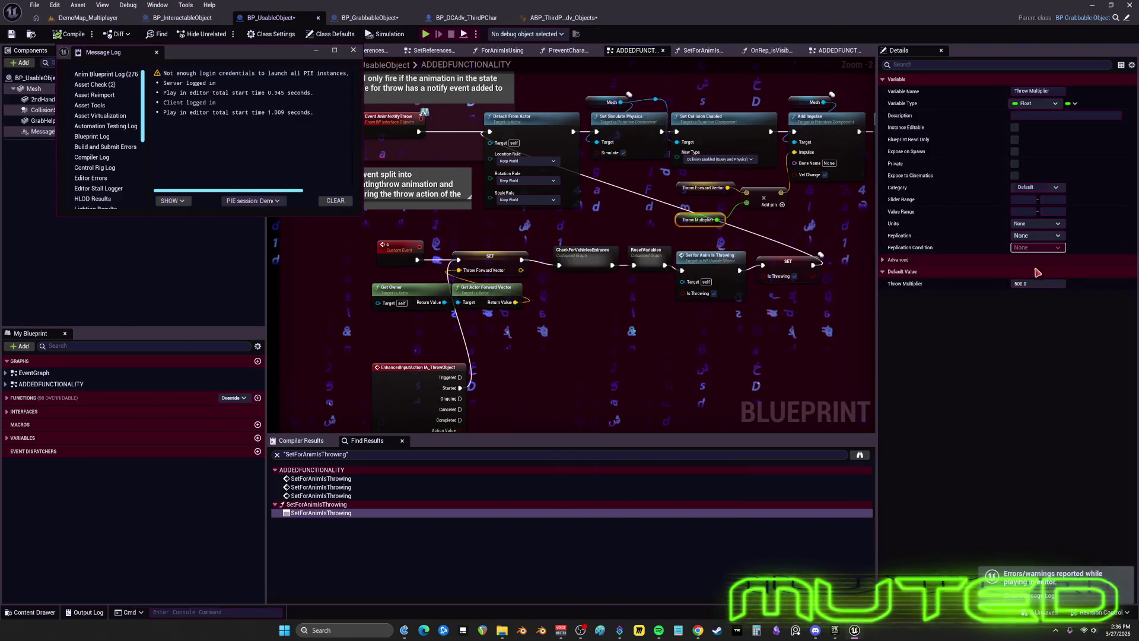
- Set Throw Multiplier's default to 3000 and launch another multiplayer test
left_click(1022, 284)
type("3000")
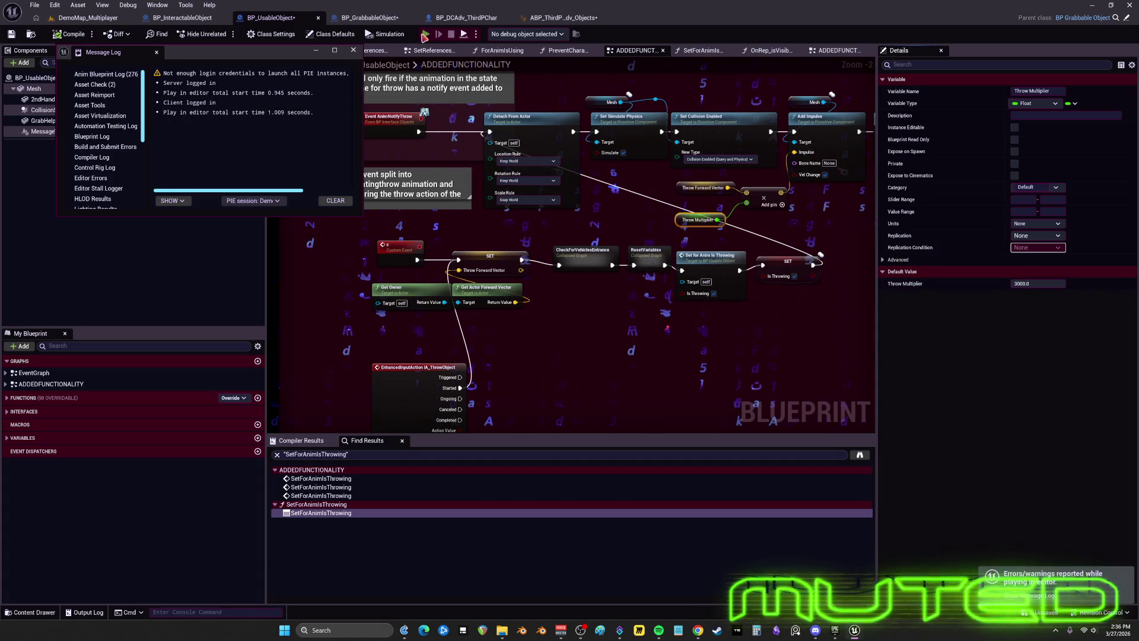
key("alt+p")
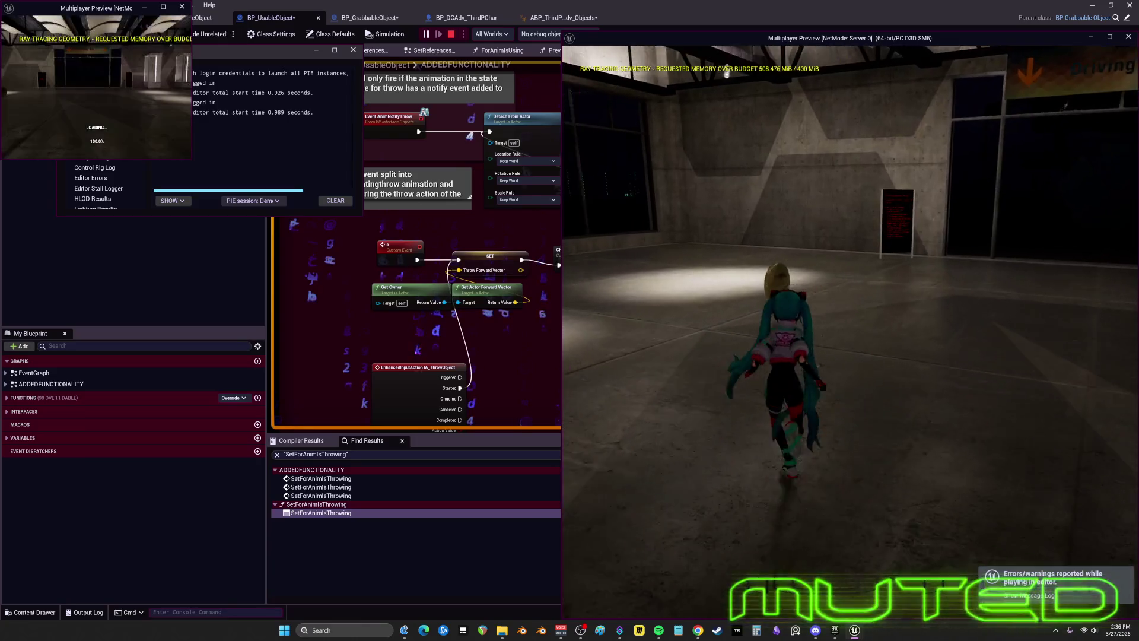
- Run to the golden disc, grab and throw it with the 3000 multiplier, then stop play
key("w")
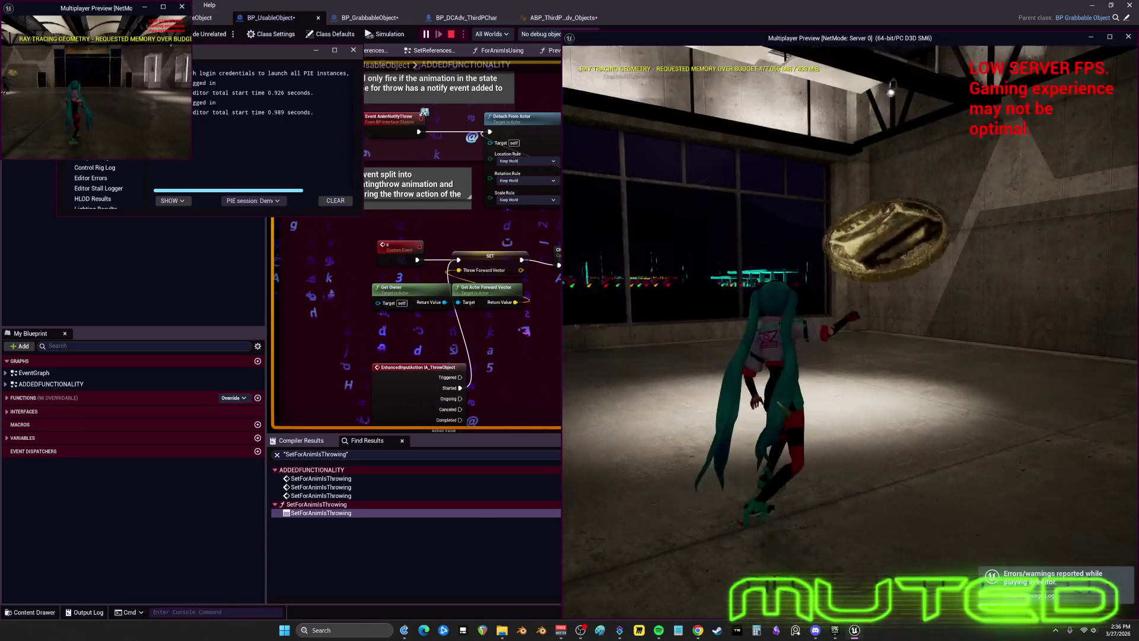
key("w")
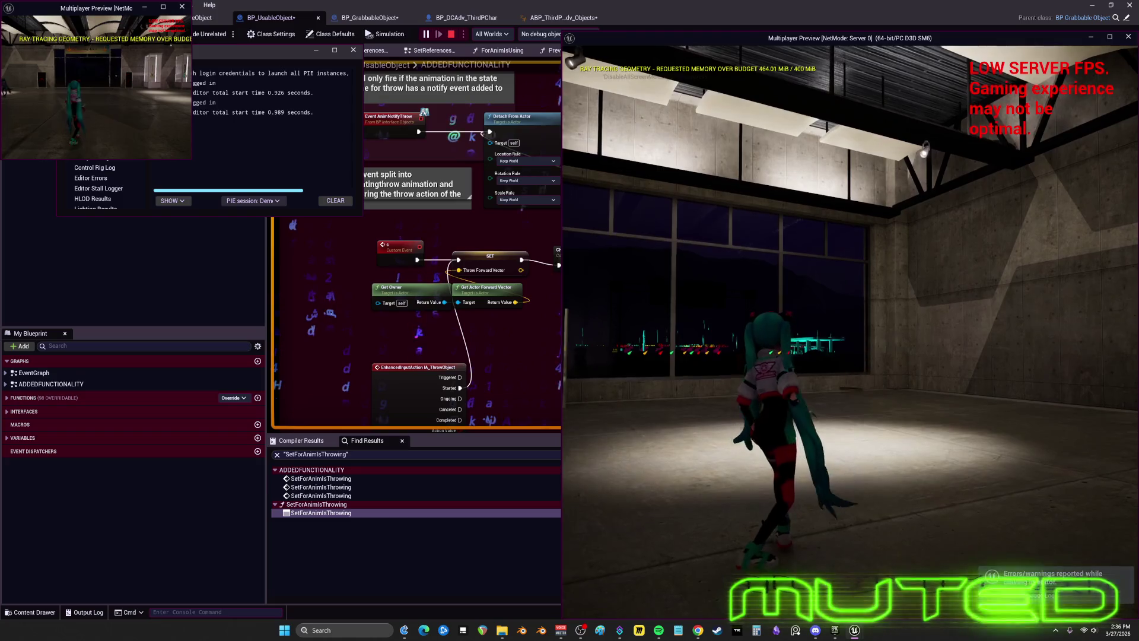
key("w")
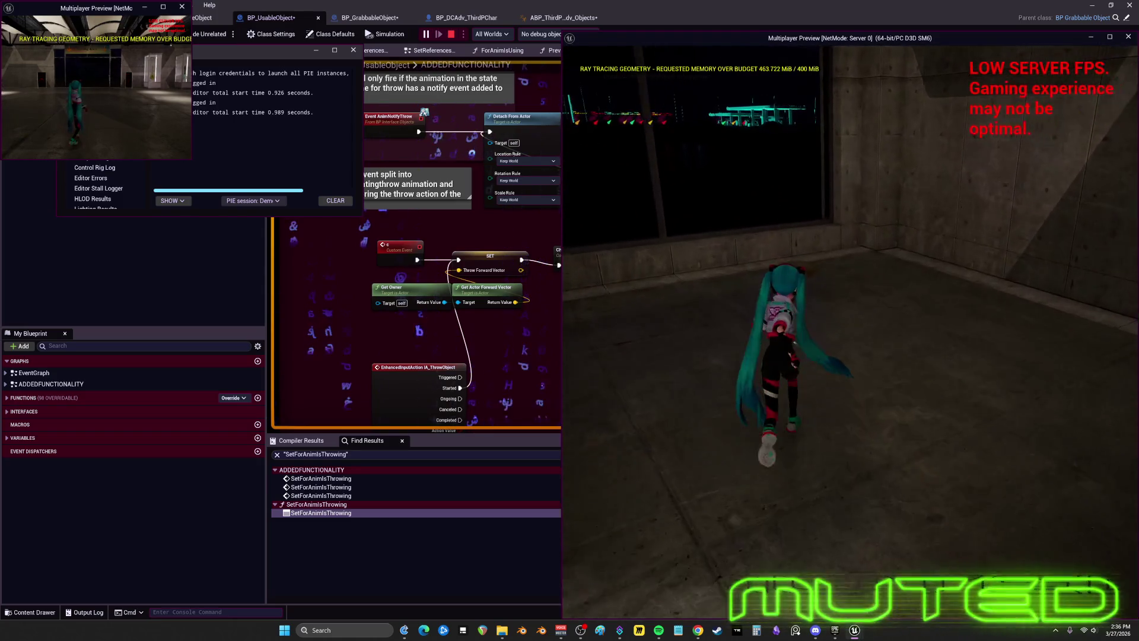
key("w")
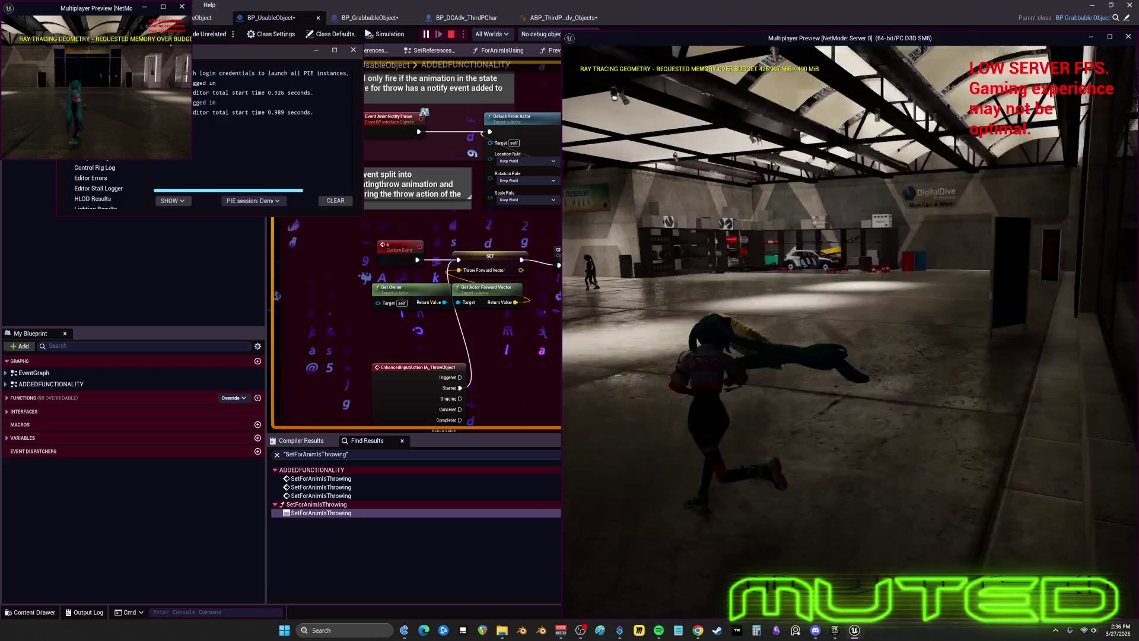
key("w")
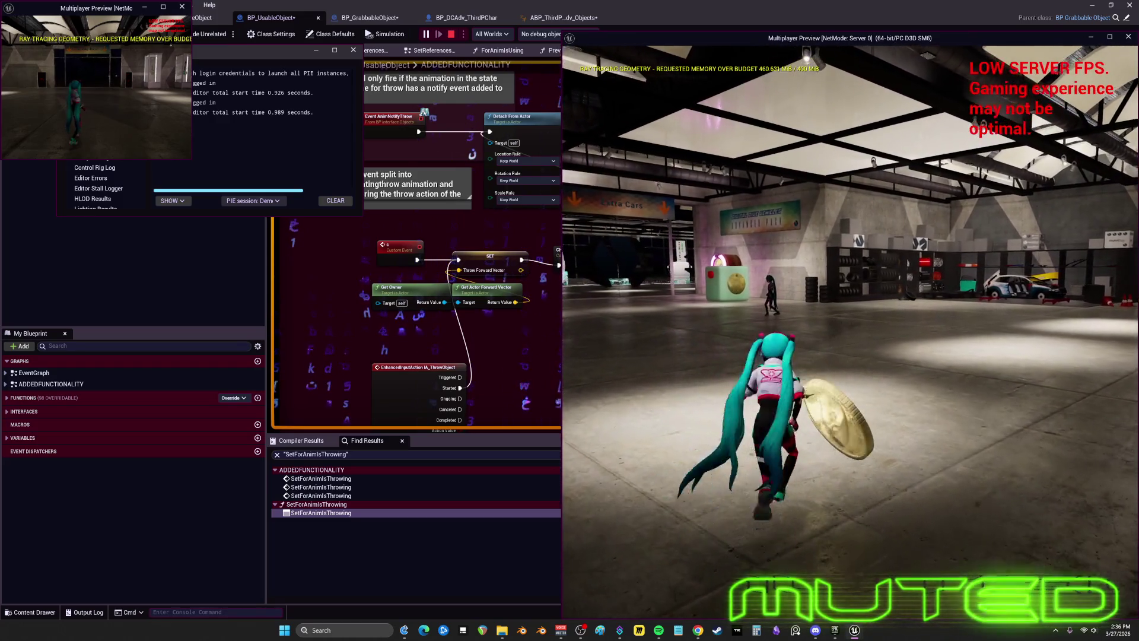
key("w")
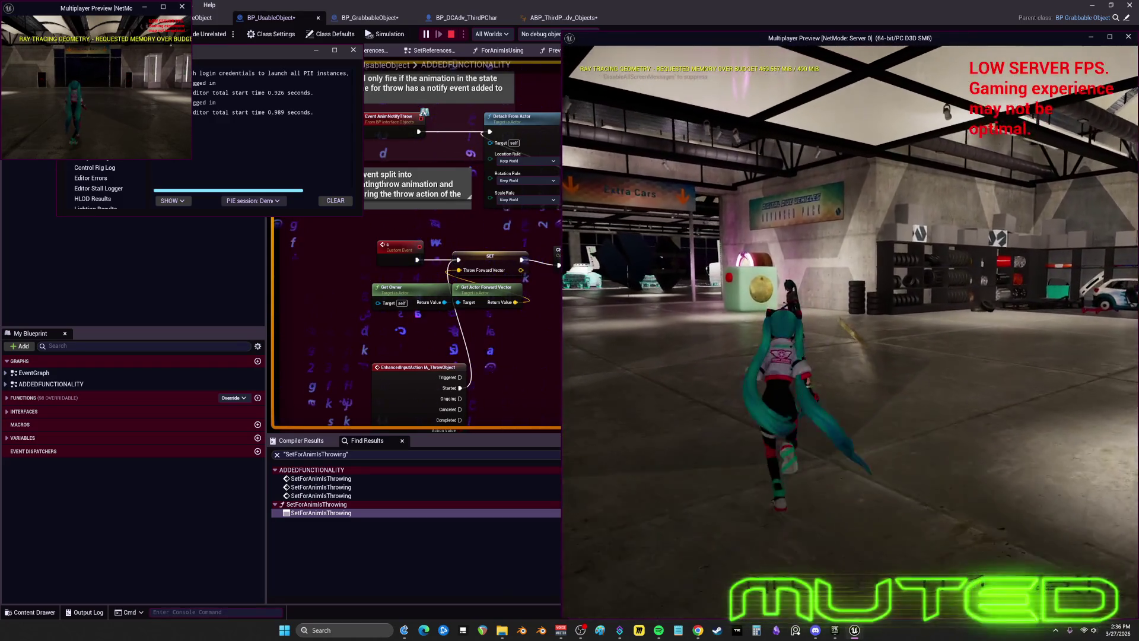
key("w")
key("Escape")
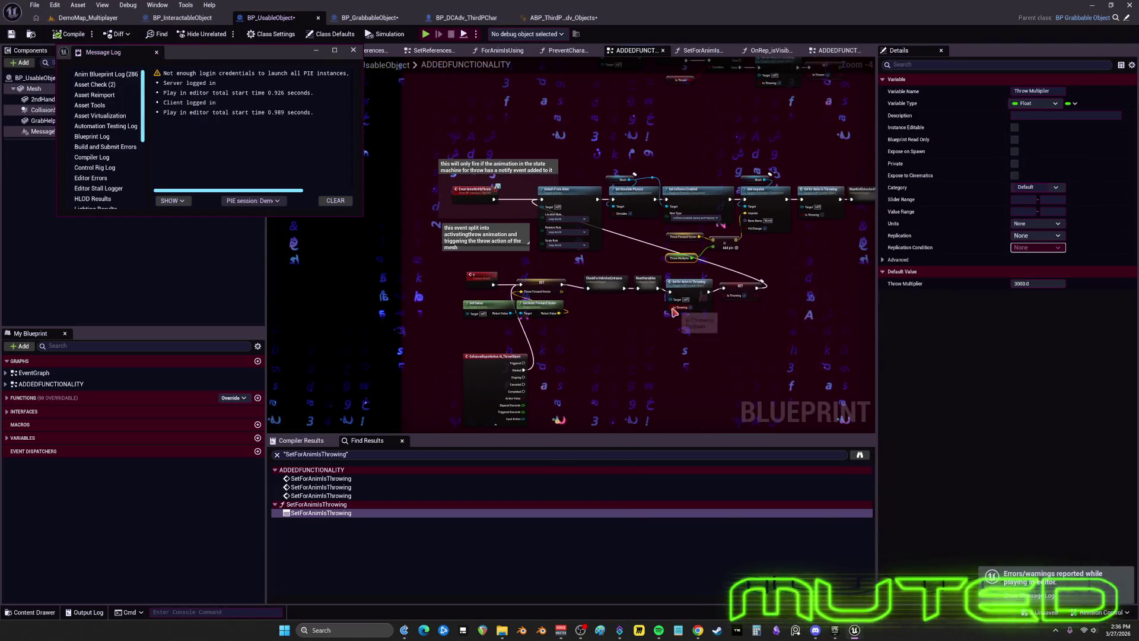
- Wrap the throw logic nodes in a comment titled "tested throwing, just need to fire from animation and replicate"
left_click_drag(773, 336, 771, 308)
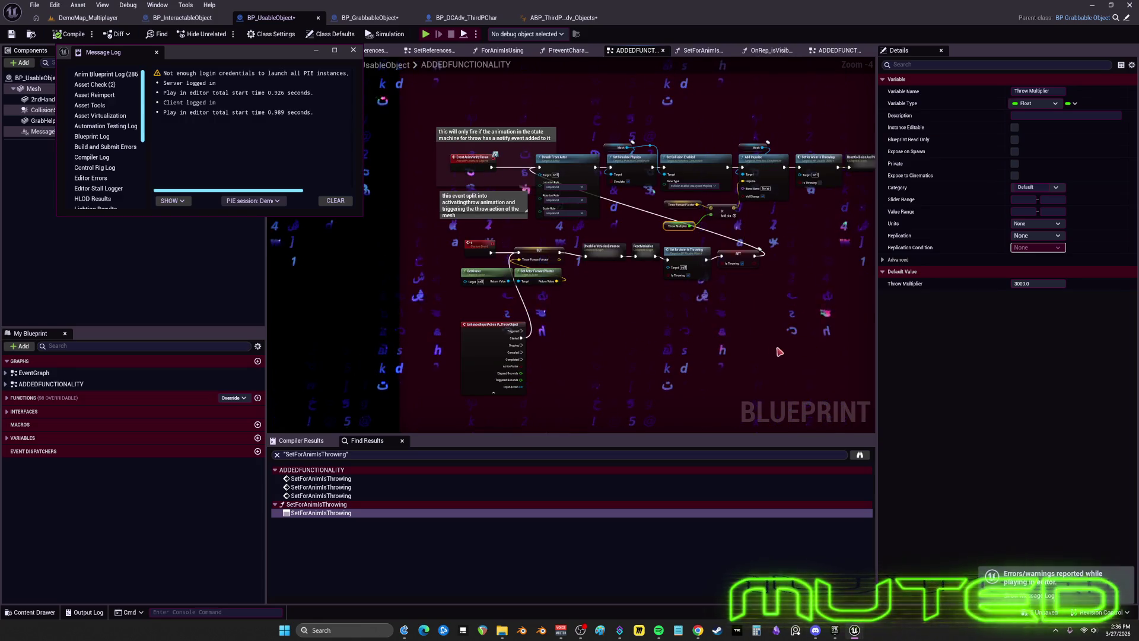
left_click_drag(480, 260, 777, 348)
key("c")
type("tested throwing, just need to fire from animation and replicate")
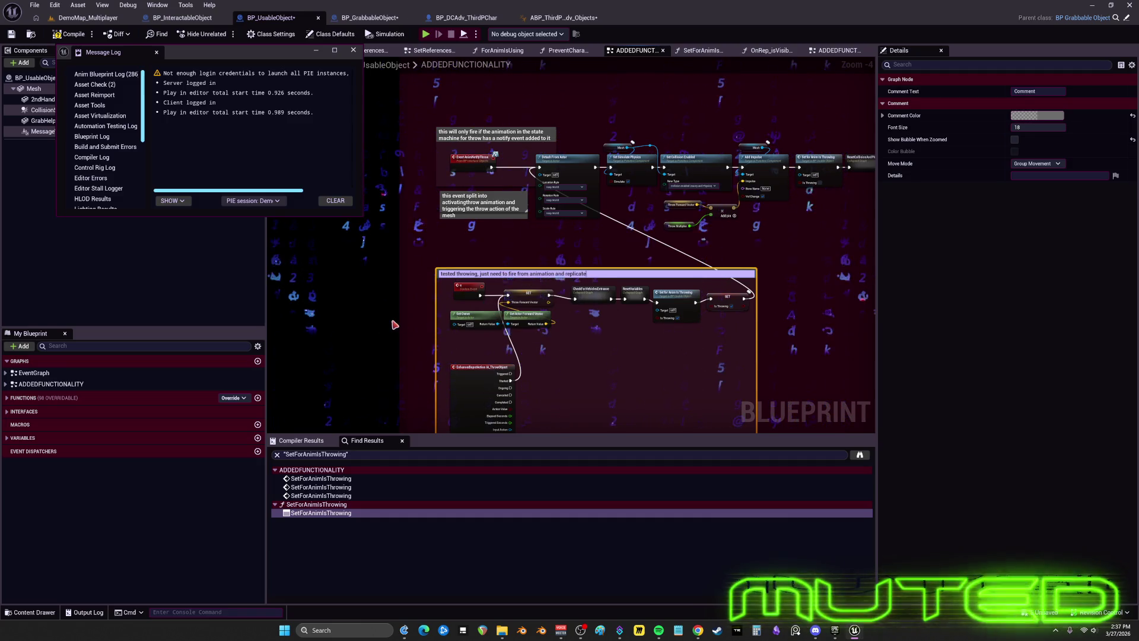
key("Return")
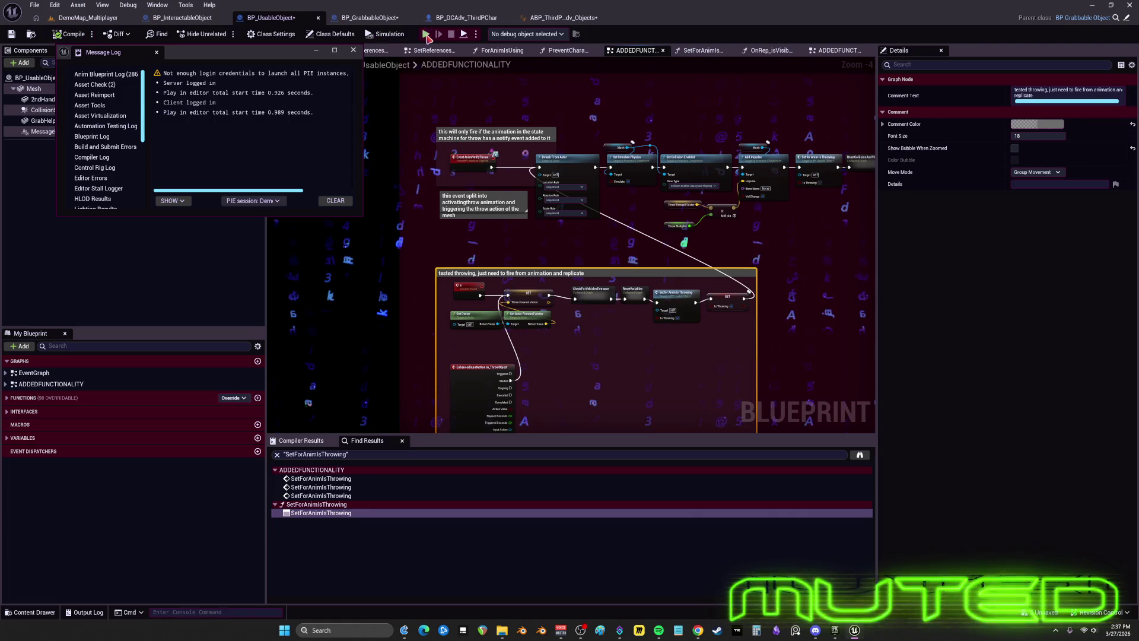
key("alt+p")
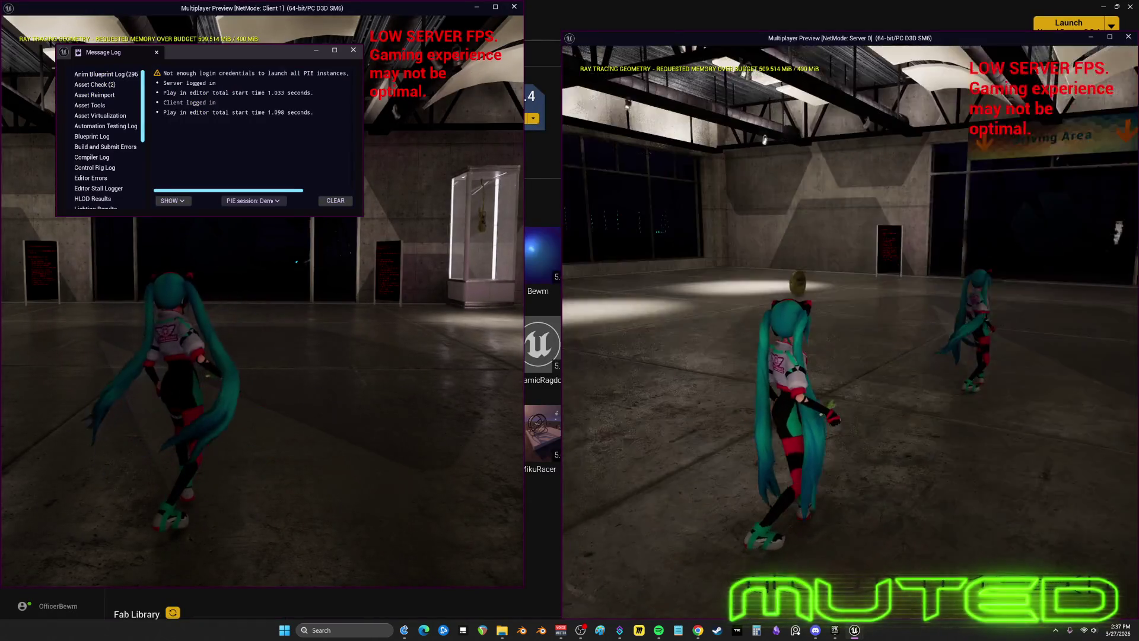
left_click_drag(918, 331, 677, 267)
left_click(801, 311)
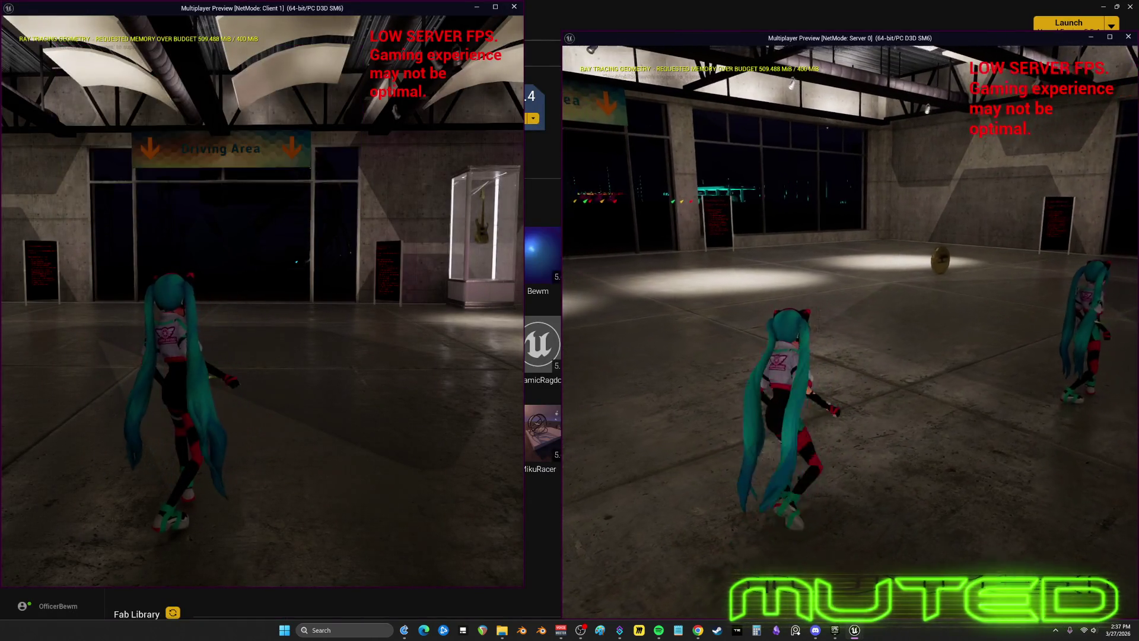
key("w")
key("w")
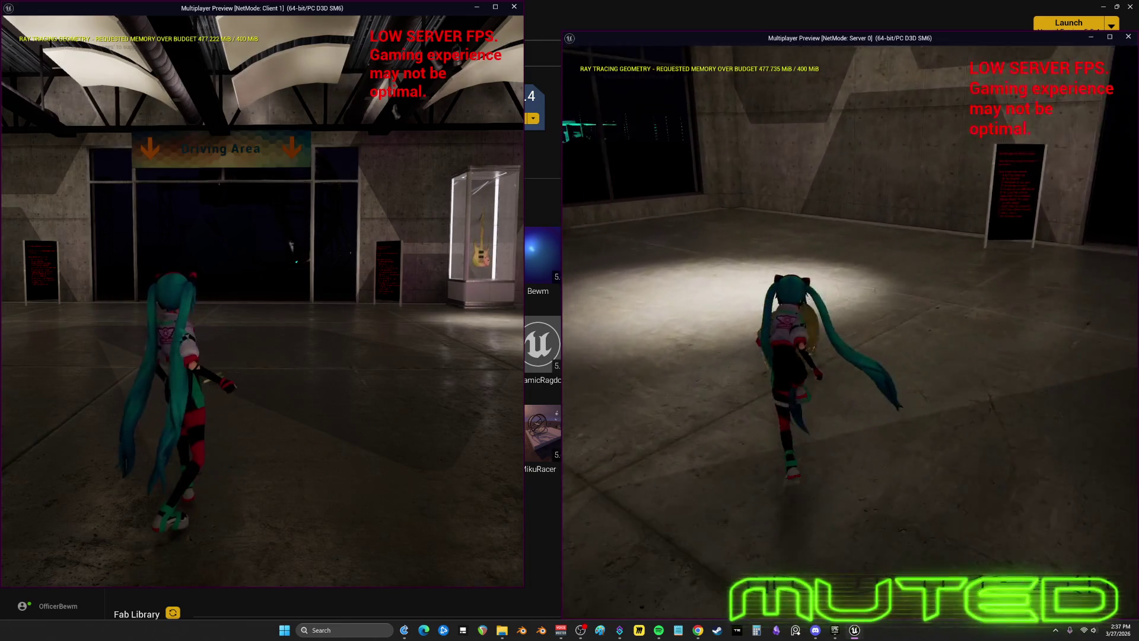
key("w")
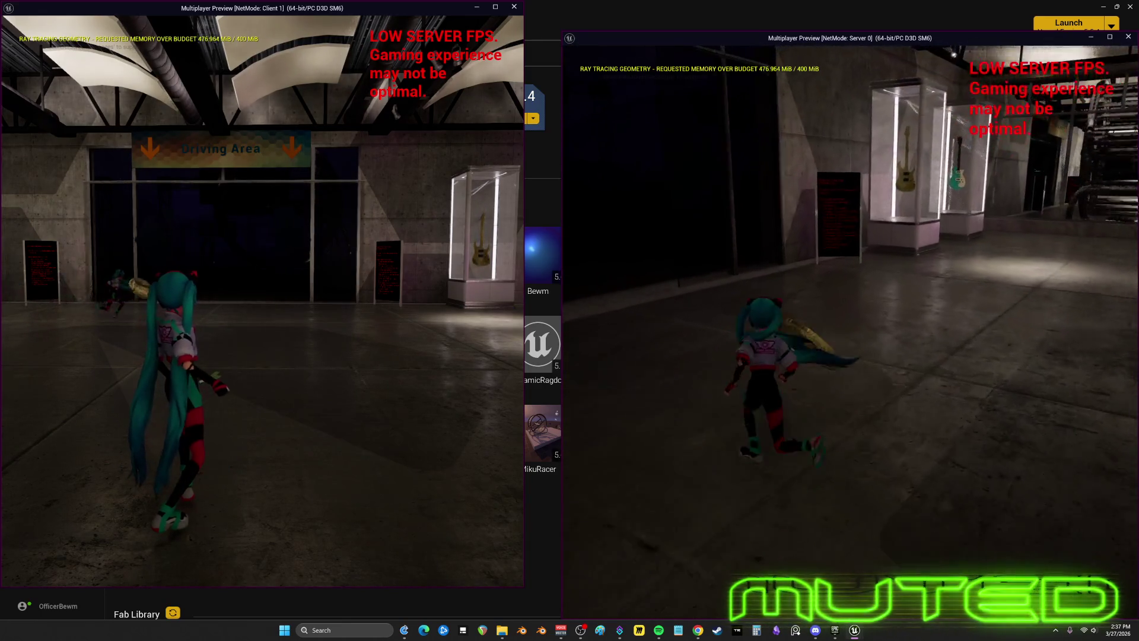
key("w")
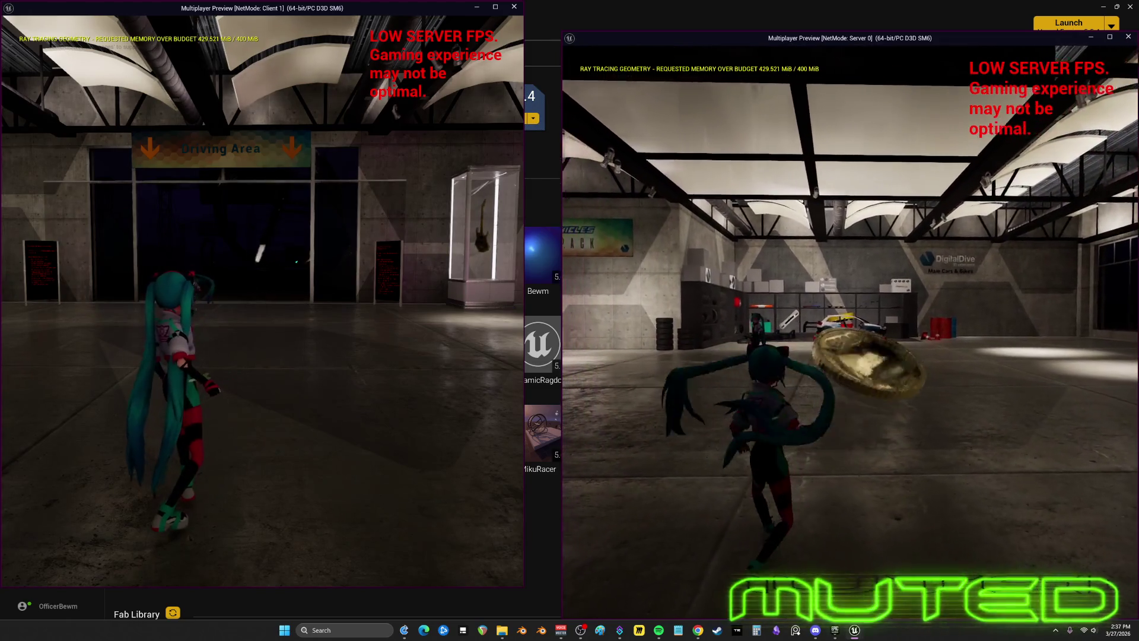
key("w")
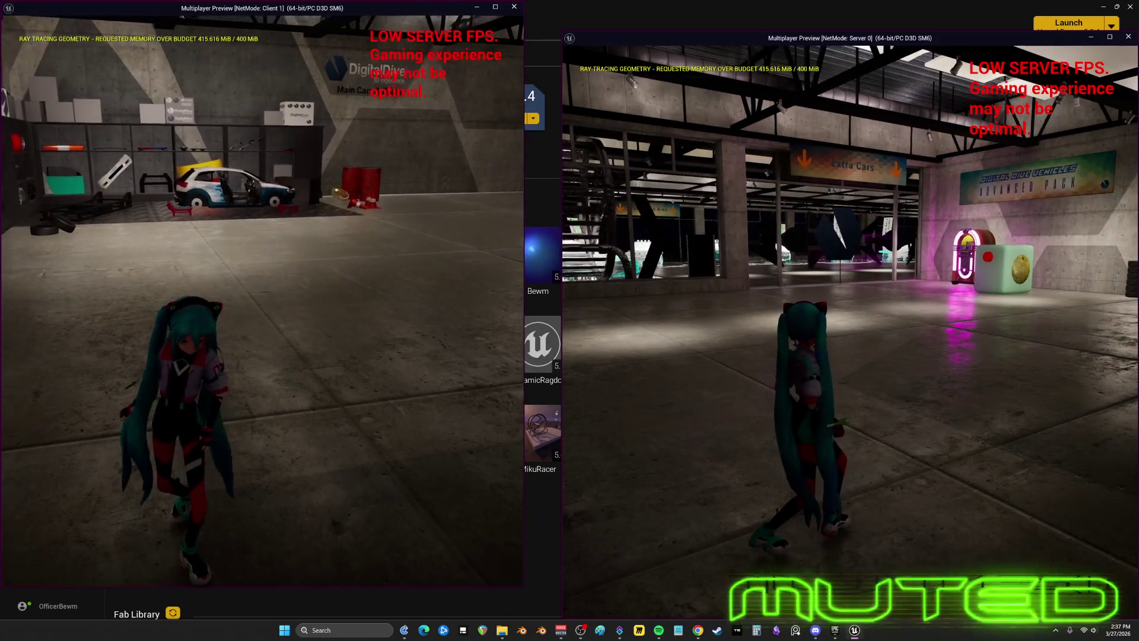
key("w")
left_click_drag(456, 324, 267, 324)
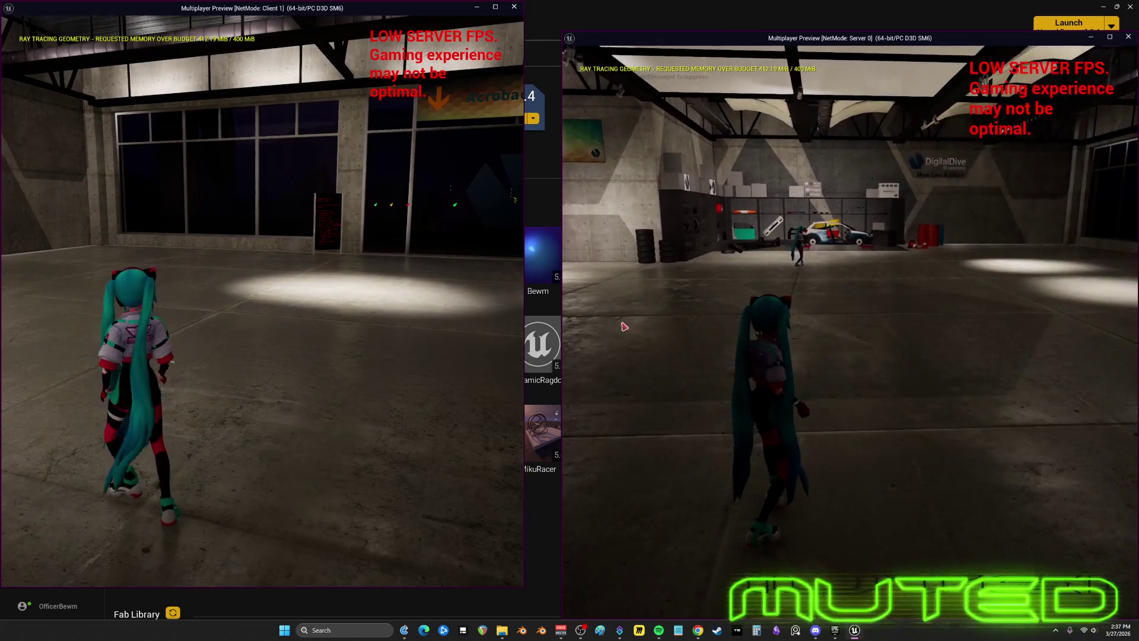
key("w")
key("w")
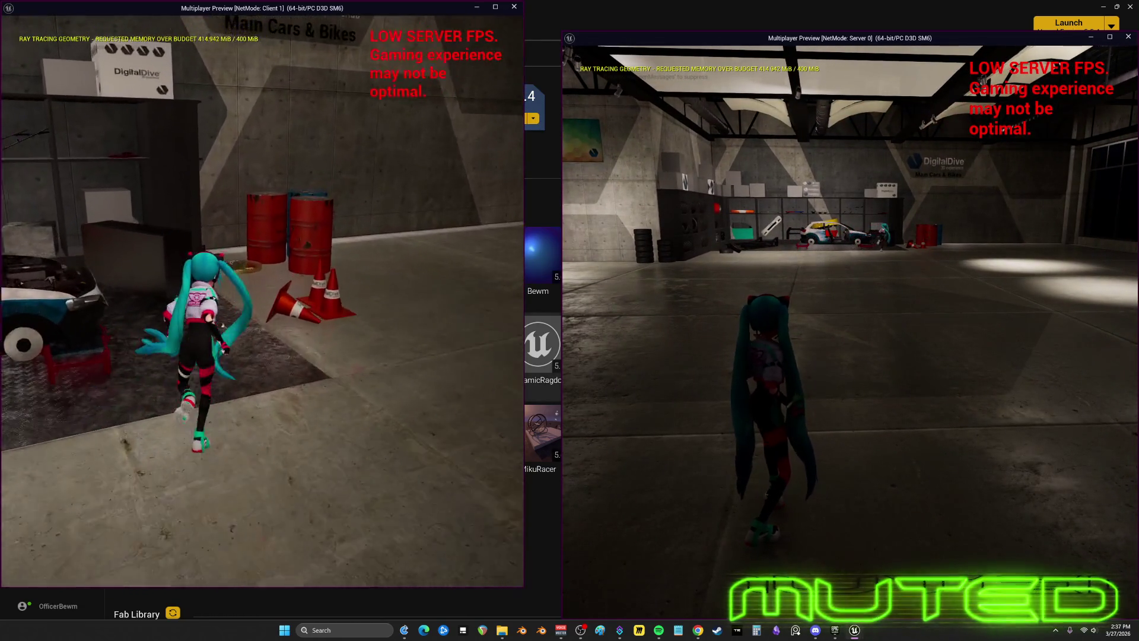
key("e")
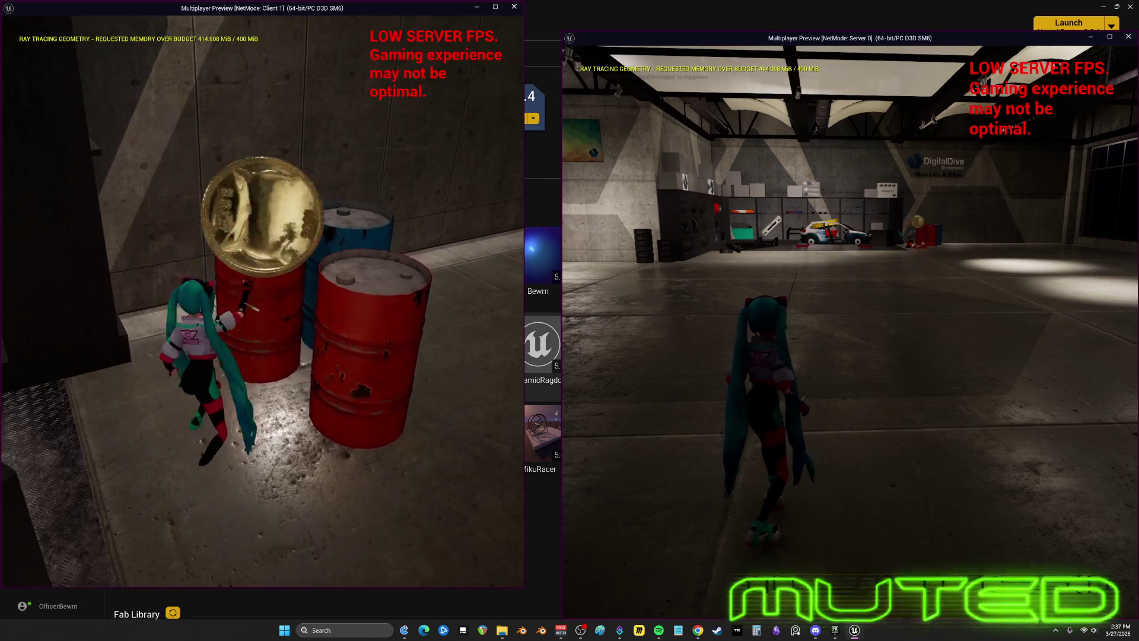
left_click_drag(267, 312, 89, 312)
key("w")
key("w")
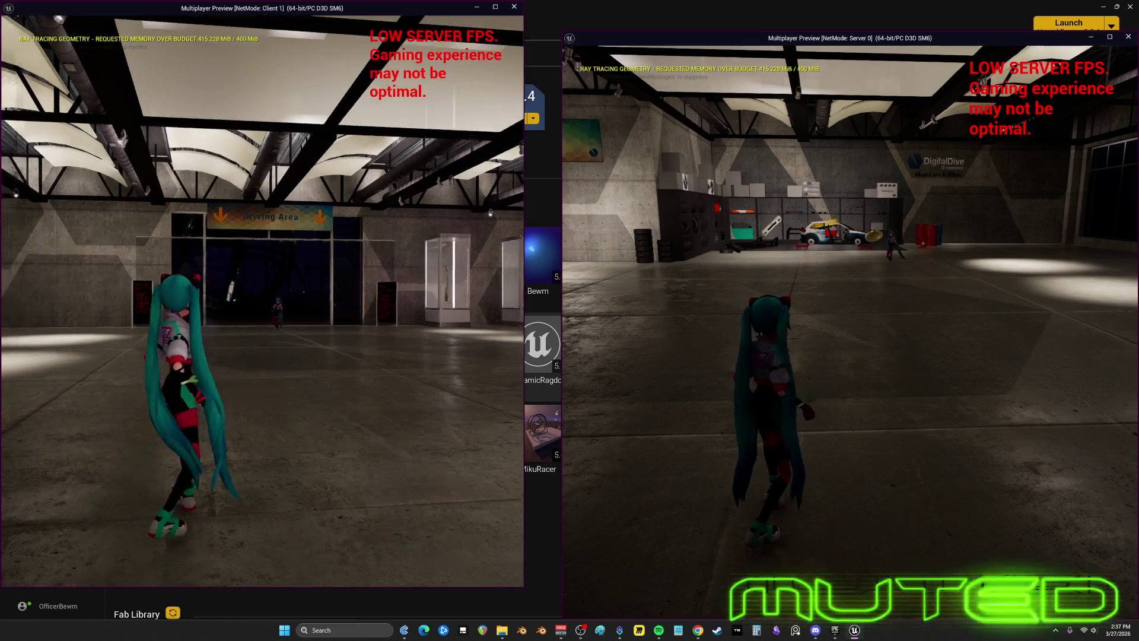
key("w")
left_click_drag(267, 268, 267, 401)
key("w")
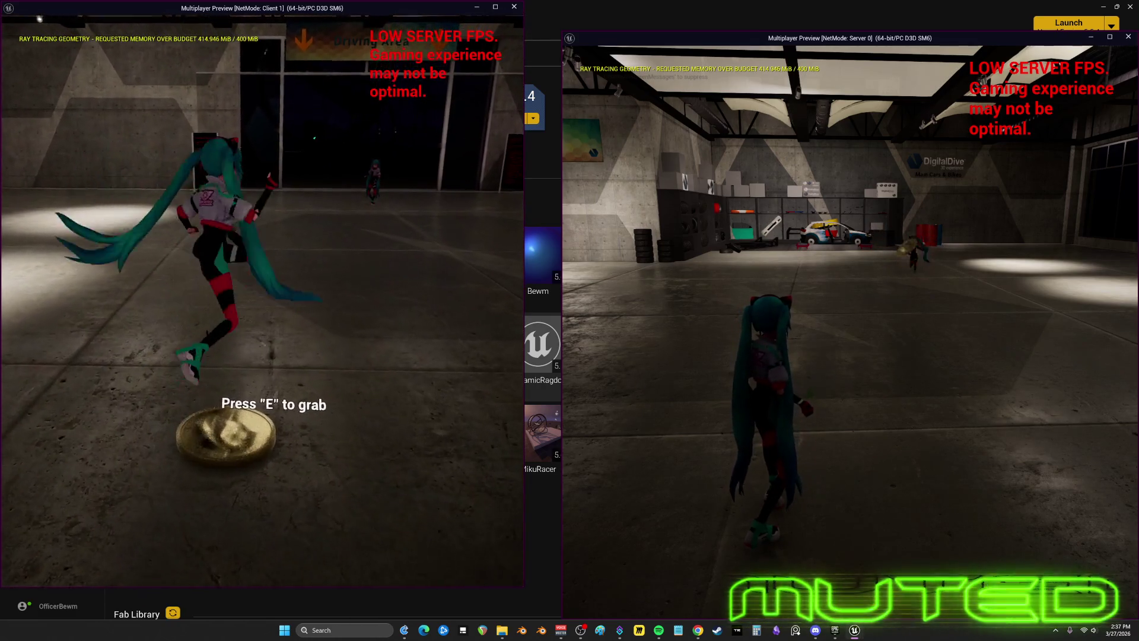
left_click(267, 268)
key("w")
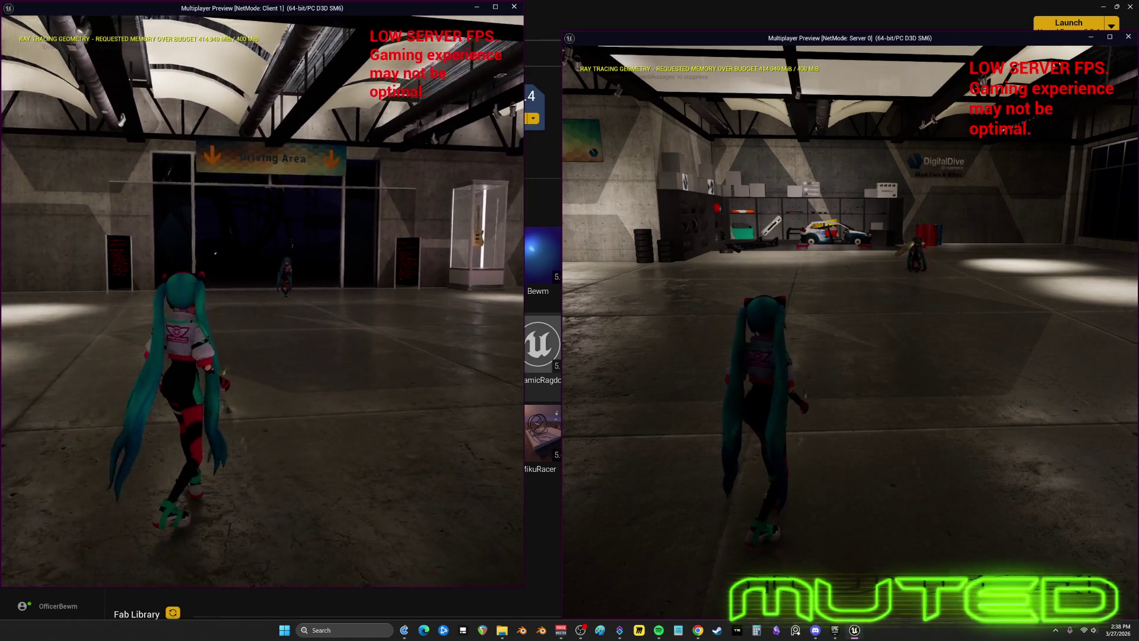
key("Escape")
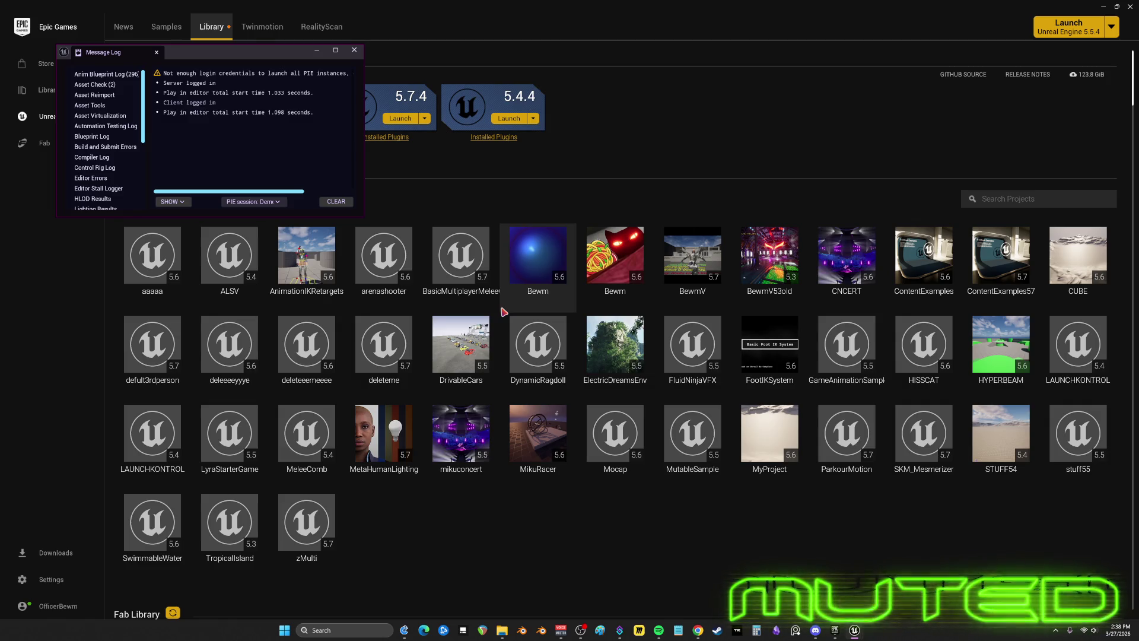
key("alt+Tab")
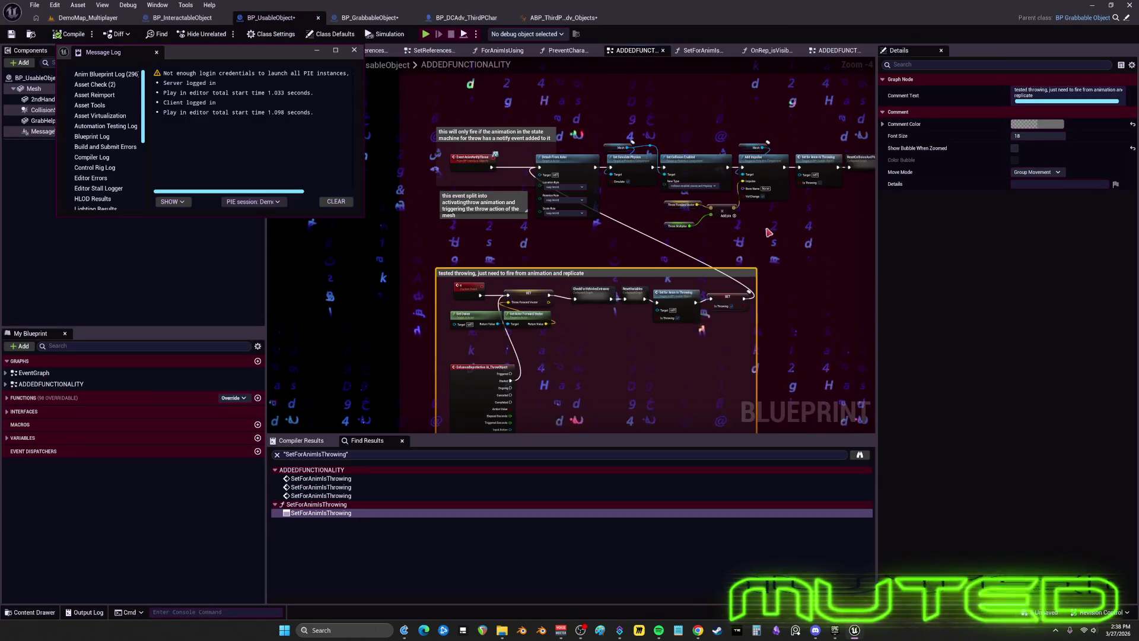
- Close the Message Log and bring the STUFF THAT DOESNT WORK comment group into view
left_click(354, 50)
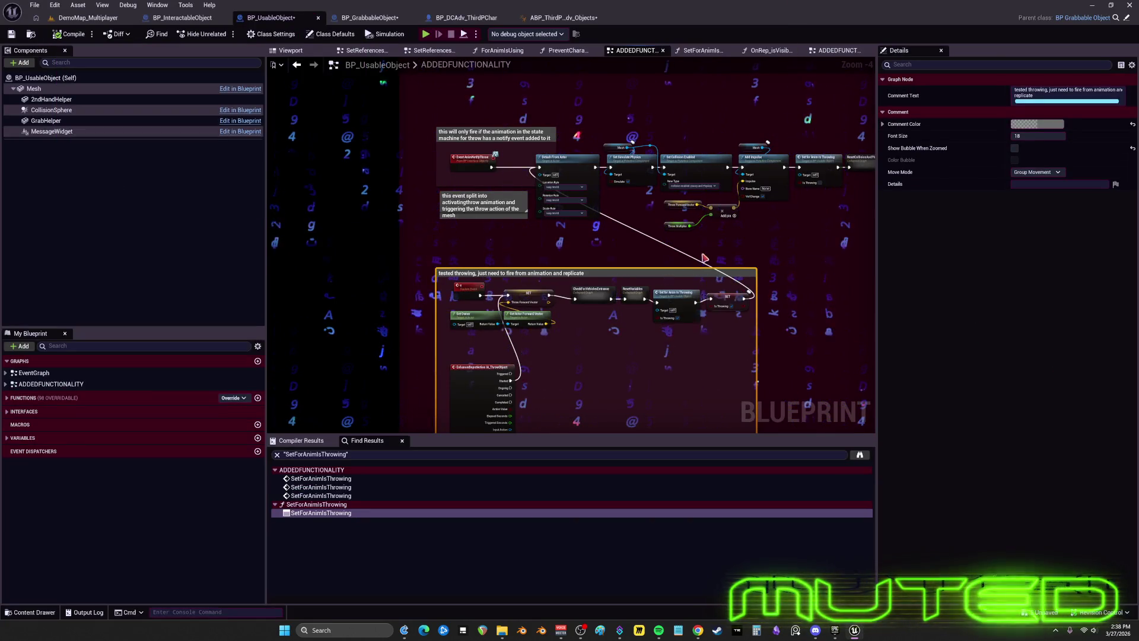
scroll(703, 257, "down", 2)
left_click_drag(703, 257, 623, 258)
scroll(620, 256, "up", 2)
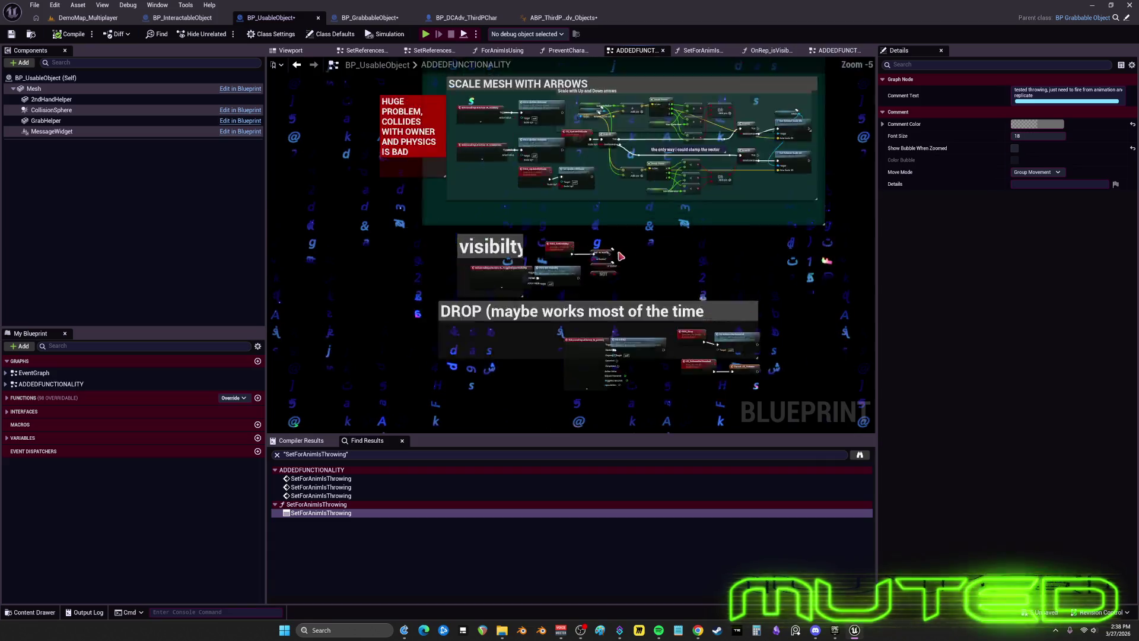
scroll(620, 257, "up", 2)
scroll(620, 257, "down", 3)
left_click_drag(713, 267, 535, 223)
scroll(584, 216, "up", 2)
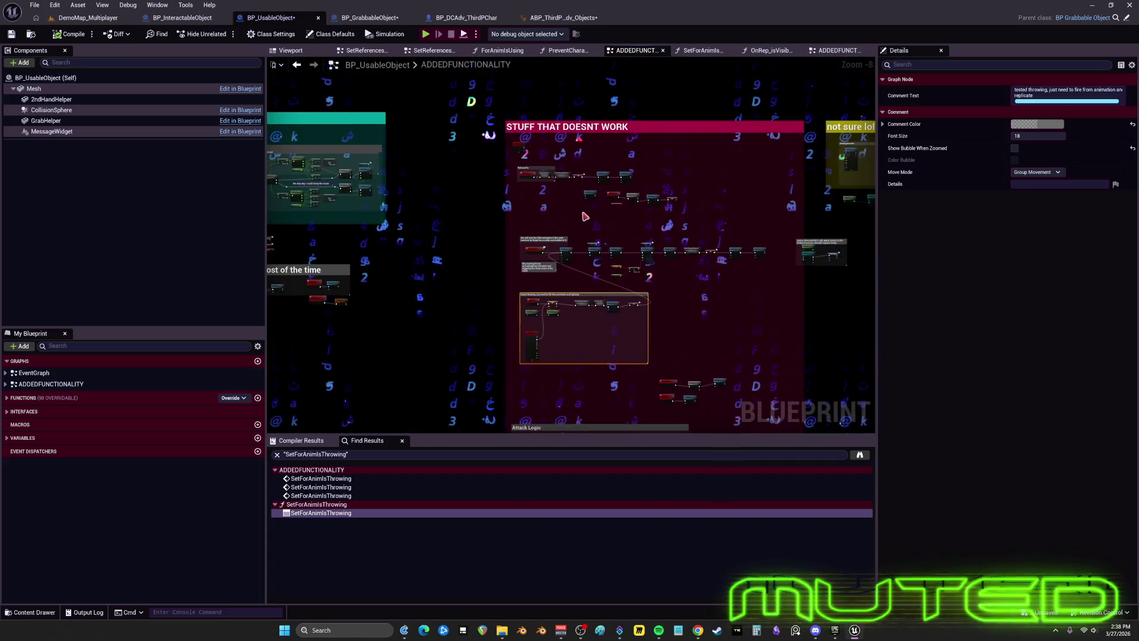
scroll(585, 217, "up", 2)
left_click_drag(578, 179, 552, 293)
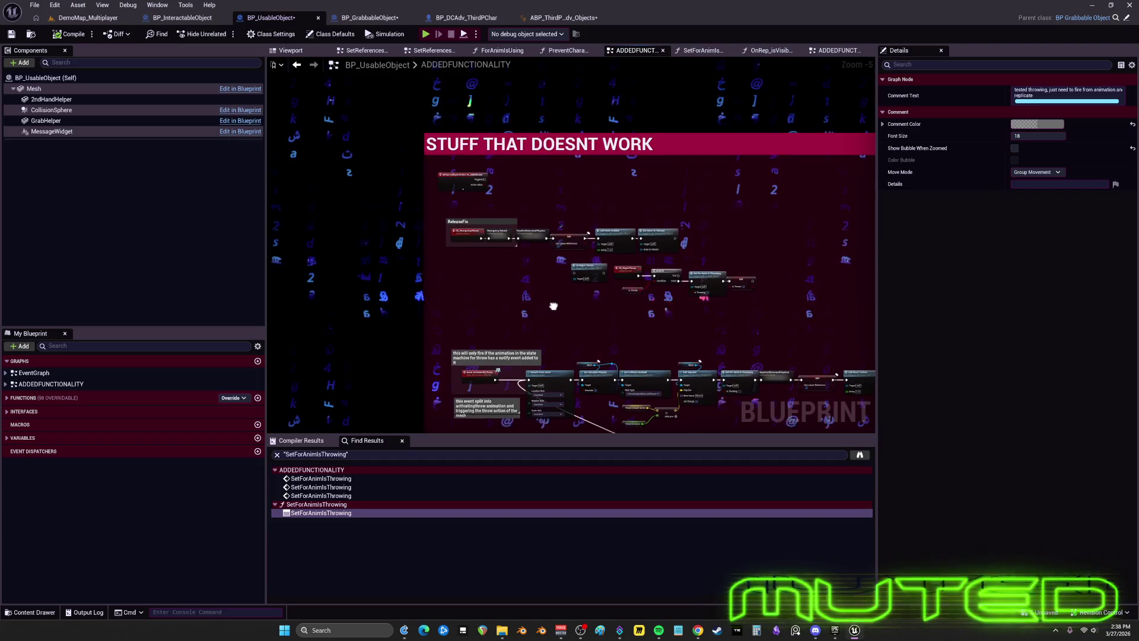
scroll(529, 194, "up", 2)
scroll(545, 218, "down", 3)
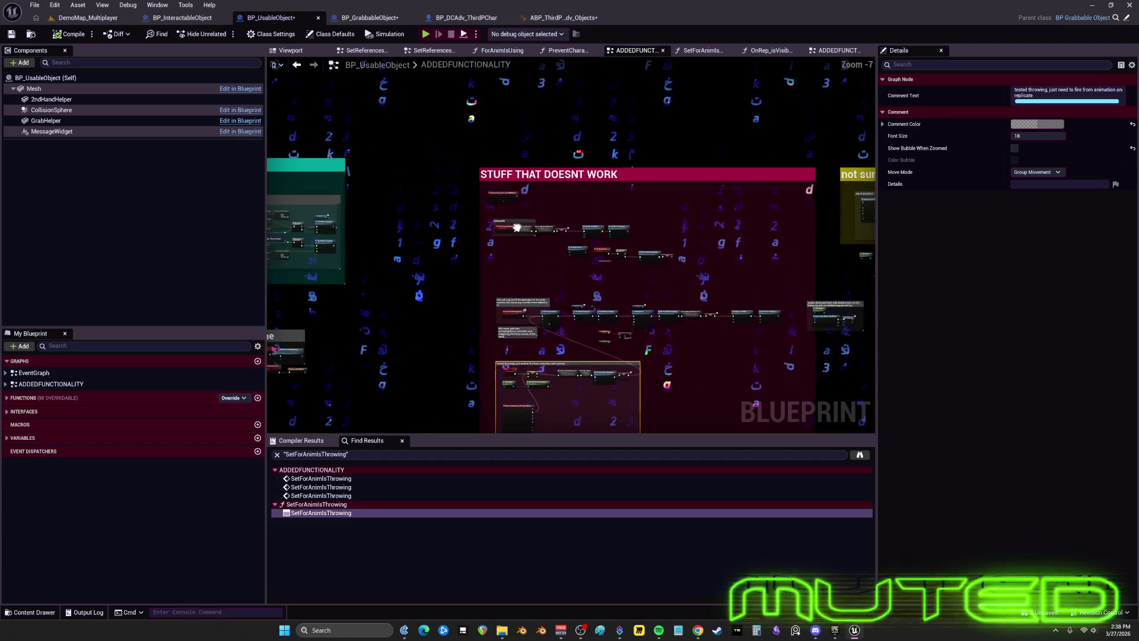
left_click_drag(535, 268, 579, 222)
scroll(534, 223, "up", 1)
- Look over the Attack Logic groups, return to STUFF THAT DOESNT WORK and add a blank comment box
left_click_drag(552, 312, 569, 178)
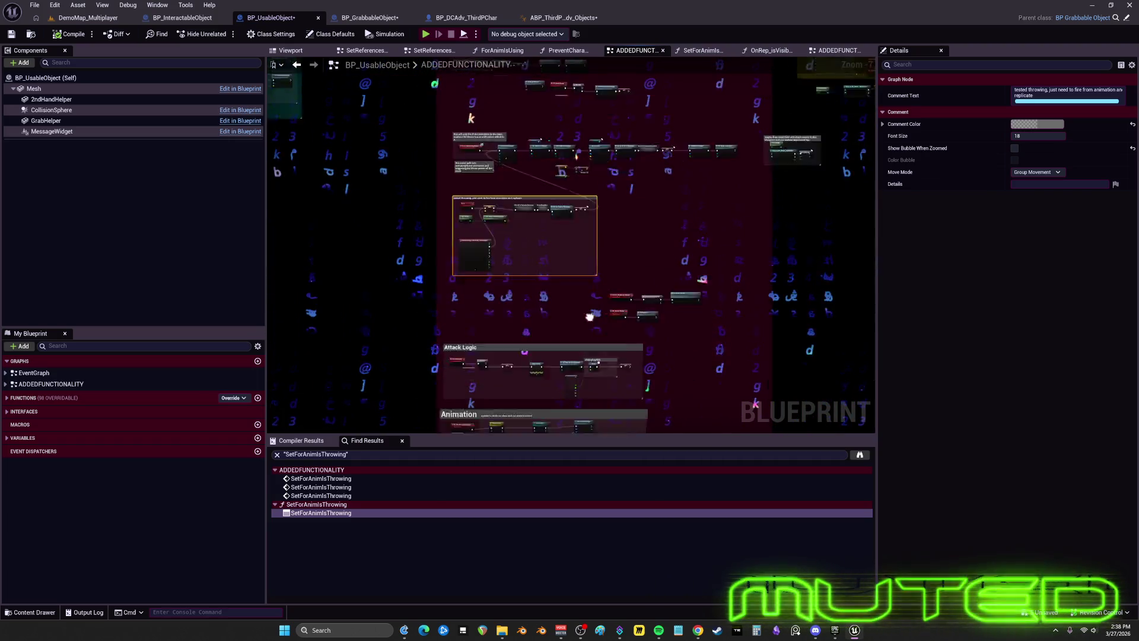
left_click_drag(570, 312, 569, 178)
mouse_move(570, 223)
left_mouse_down()
mouse_move(589, 316)
mouse_move(570, 222)
left_mouse_up()
scroll(534, 267, "up", 3)
left_click_drag(534, 312, 477, 243)
key("c")
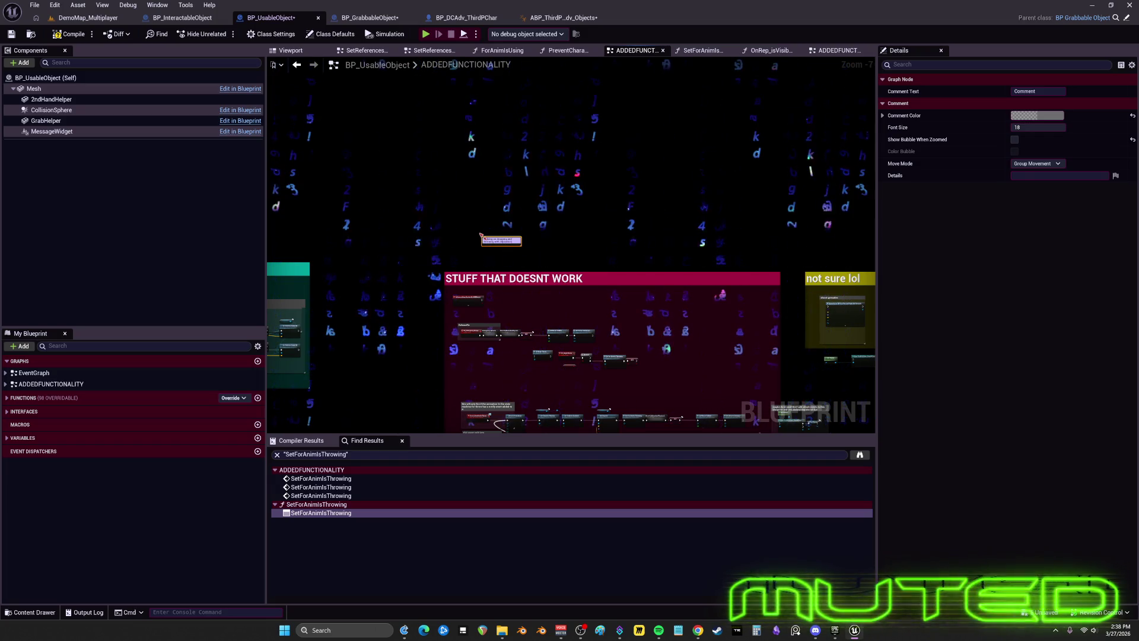
scroll(609, 213, "up", 3)
- Enlarge the new drop/throw replication comment, give it a larger Font Size, then select STUFF THAT DOESNT WORK
left_click(552, 190)
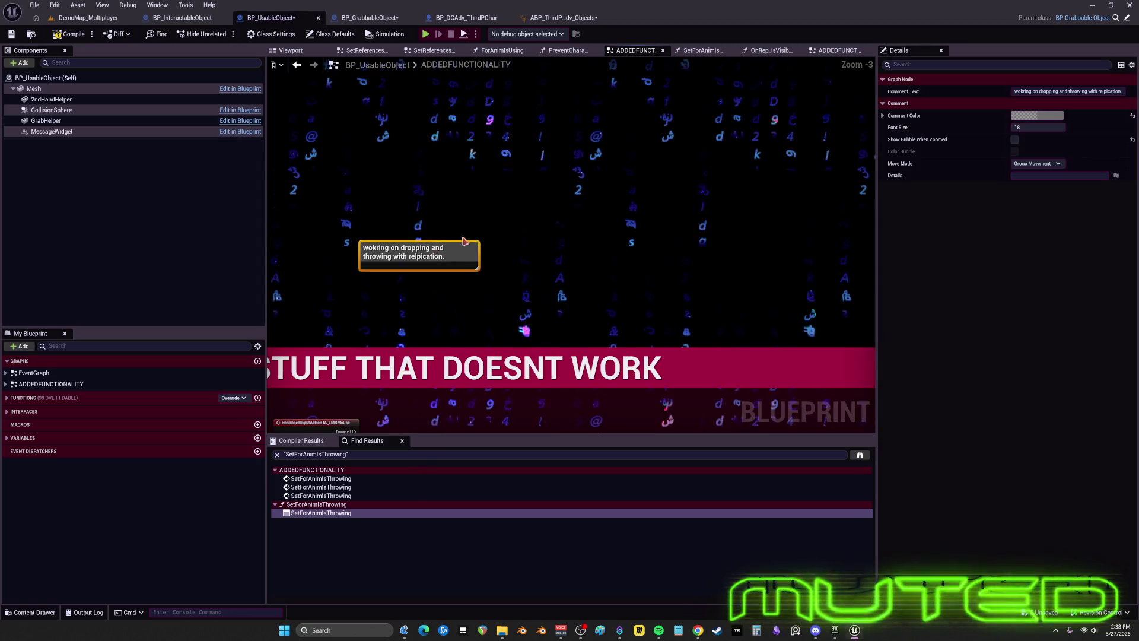
scroll(537, 202, "down", 1)
left_click_drag(526, 182, 424, 82)
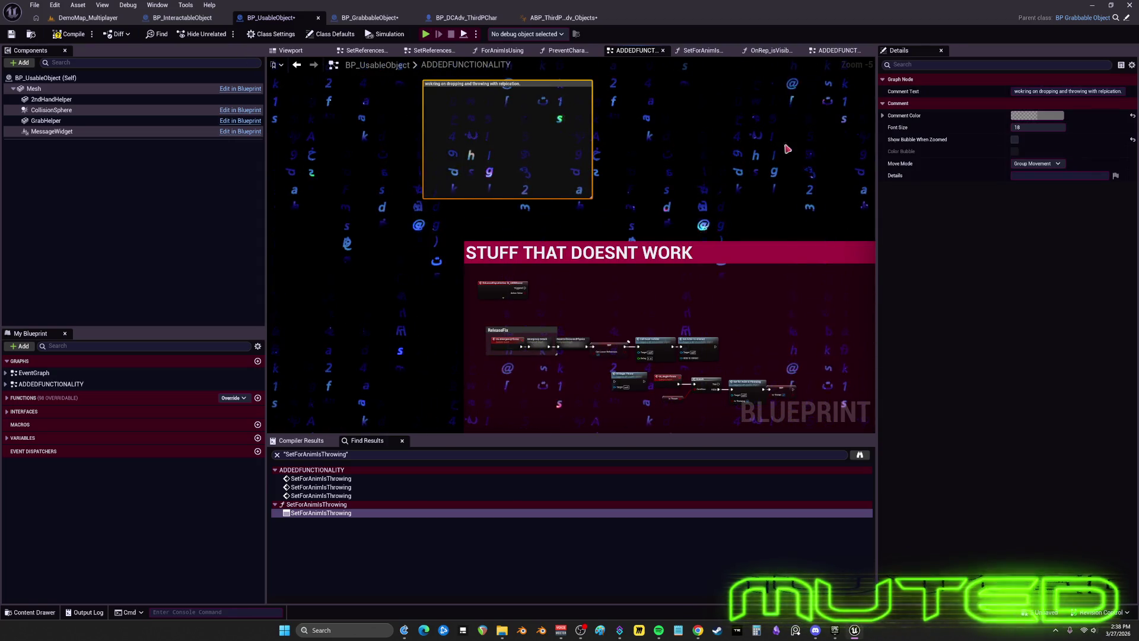
left_click(1037, 128)
type("32")
left_click(655, 188)
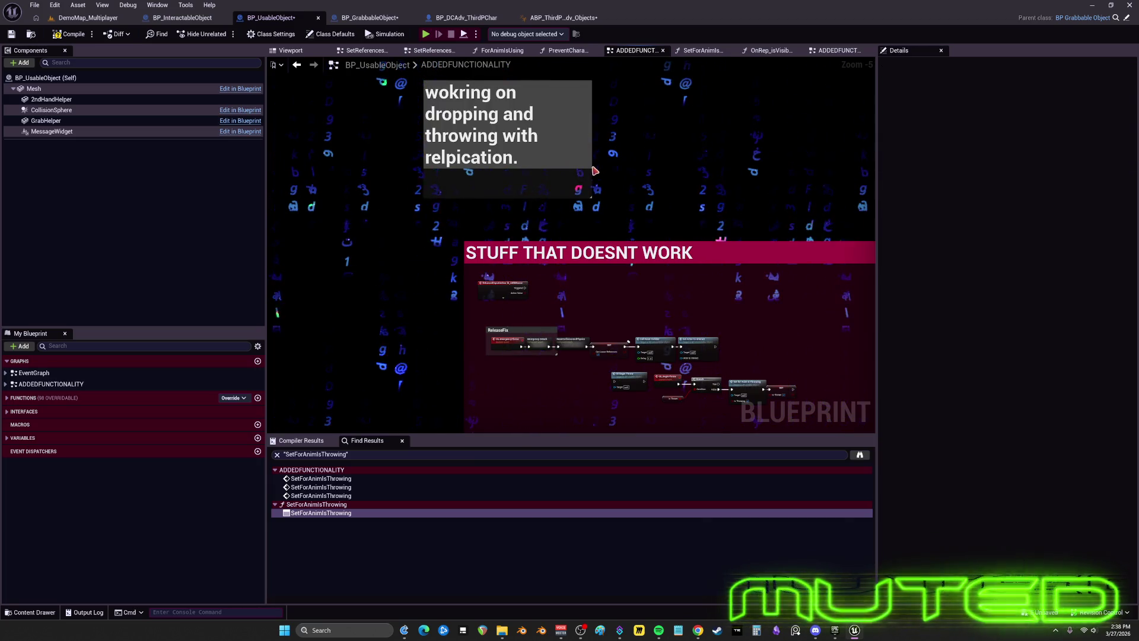
scroll(580, 189, "down", 3)
left_click(596, 206)
type("but it will work soon")
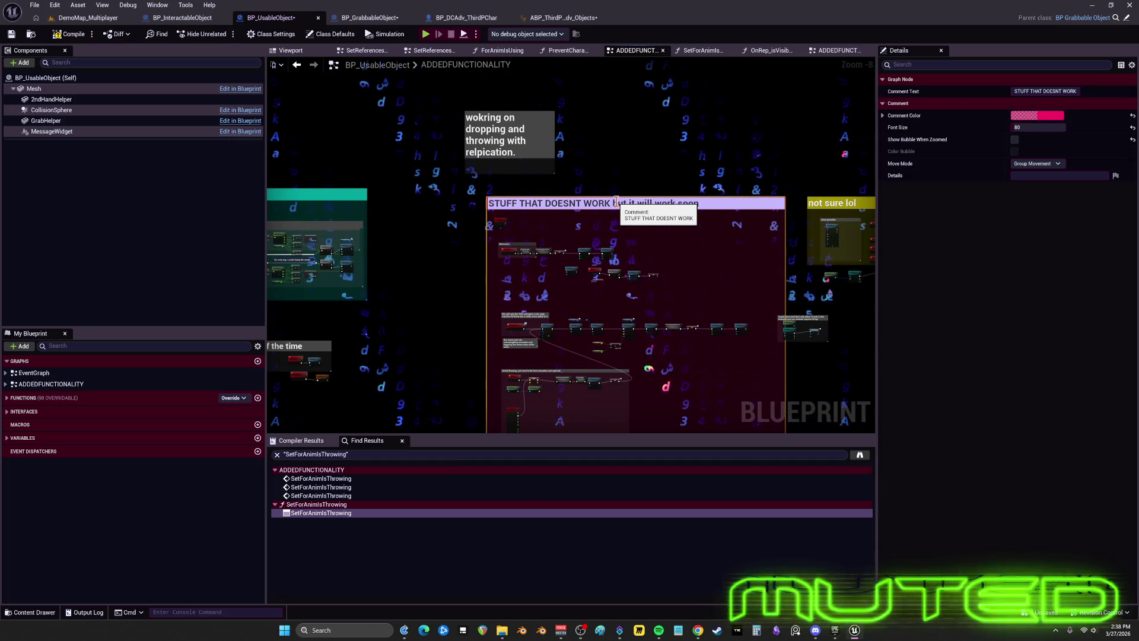
mouse_move(721, 135)
left_mouse_down()
mouse_move(470, 136)
mouse_move(570, 133)
left_mouse_up()
scroll(508, 98, "up", 4)
scroll(507, 98, "up", 2)
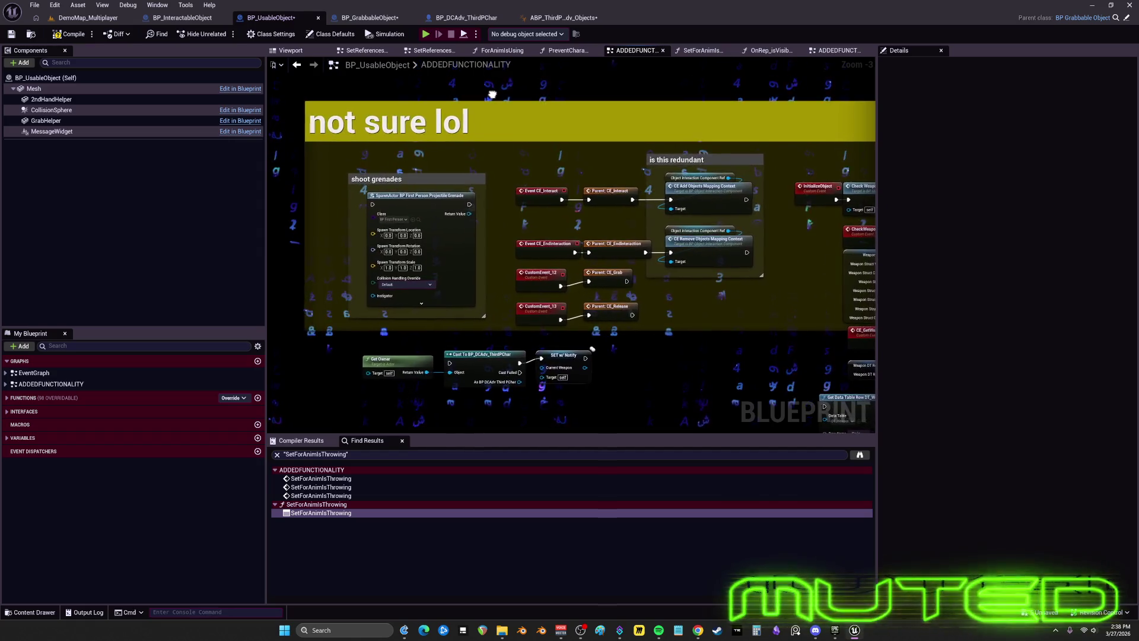
mouse_move(508, 98)
left_mouse_down()
mouse_move(484, 93)
mouse_move(499, 259)
mouse_move(638, 285)
left_mouse_up()
scroll(484, 92, "down", 3)
scroll(486, 111, "down", 2)
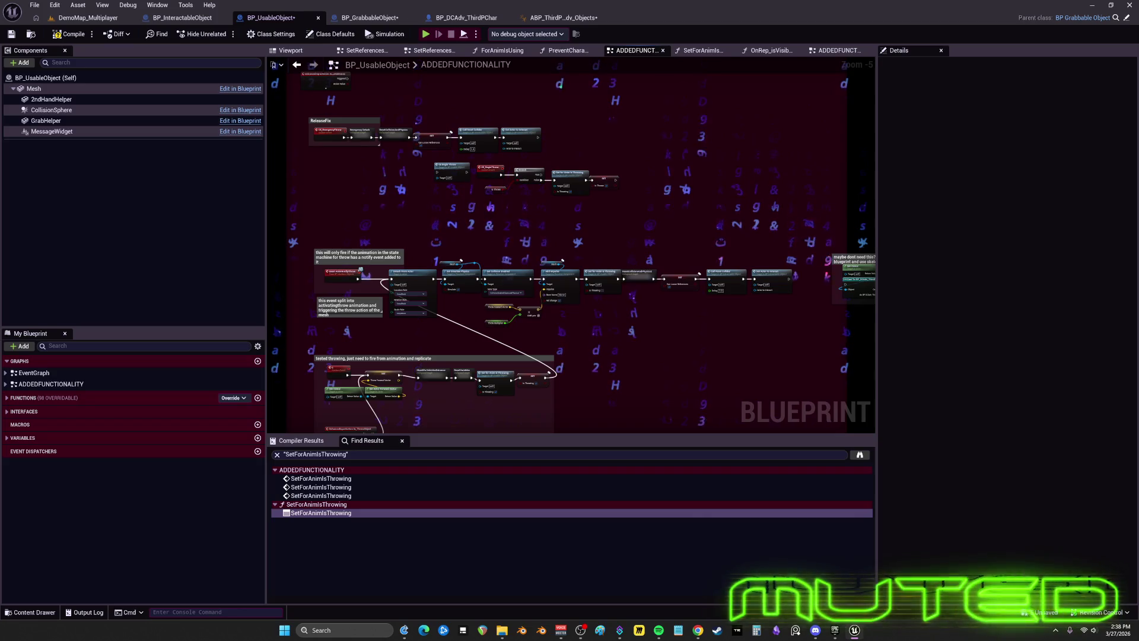